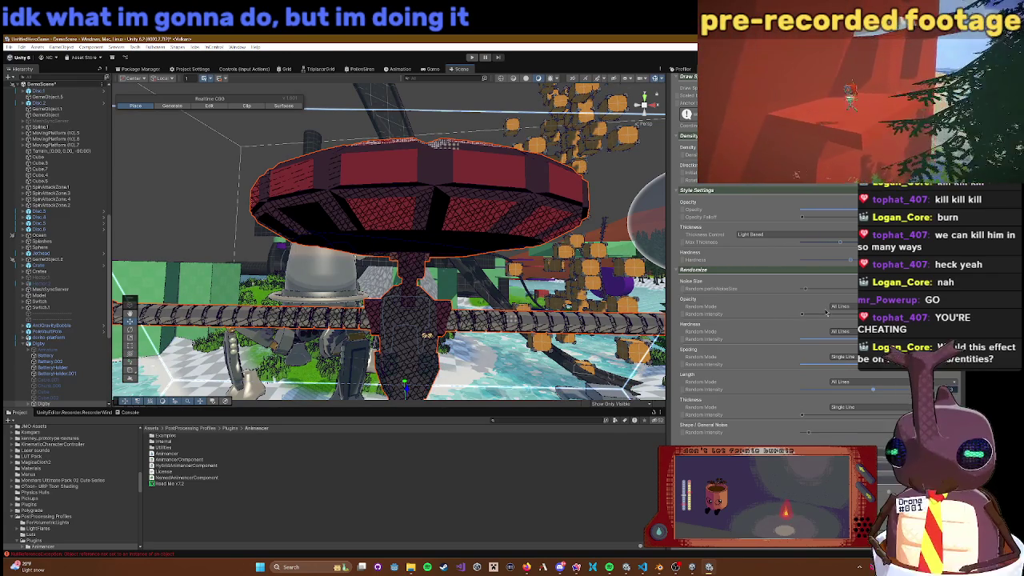
# Step: Orbit around the robot and red disc, then focus the hatching Noise Size setting
pyautogui.moveTo(565, 240)
pyautogui.mouseDown()
pyautogui.moveTo(554, 248)
pyautogui.moveTo(593, 211)
pyautogui.moveTo(430, 260)
pyautogui.moveTo(390, 291)
pyautogui.mouseUp()
pyautogui.rightClick(515, 297)
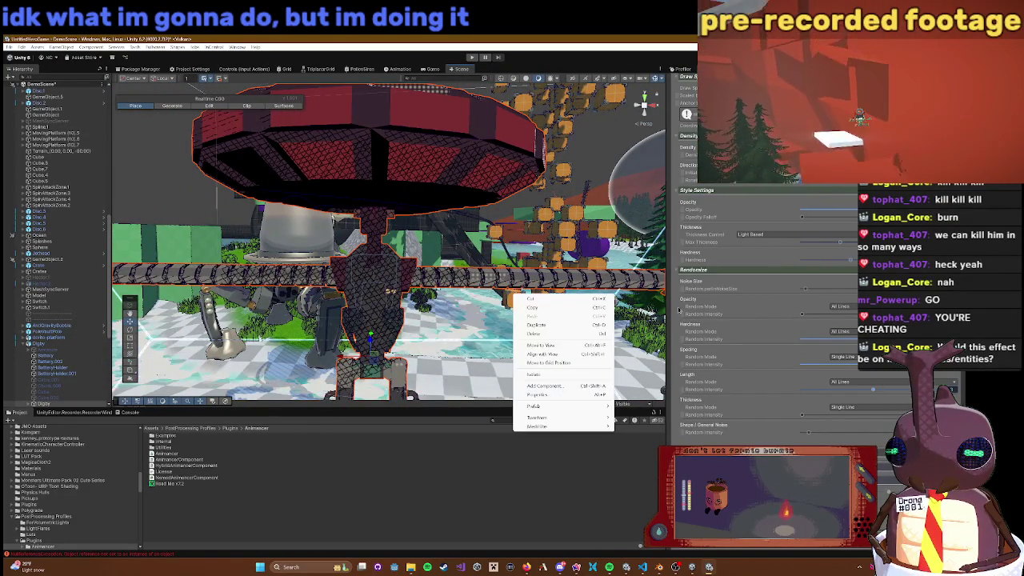
pyautogui.click(578, 289)
pyautogui.rightClick(582, 286)
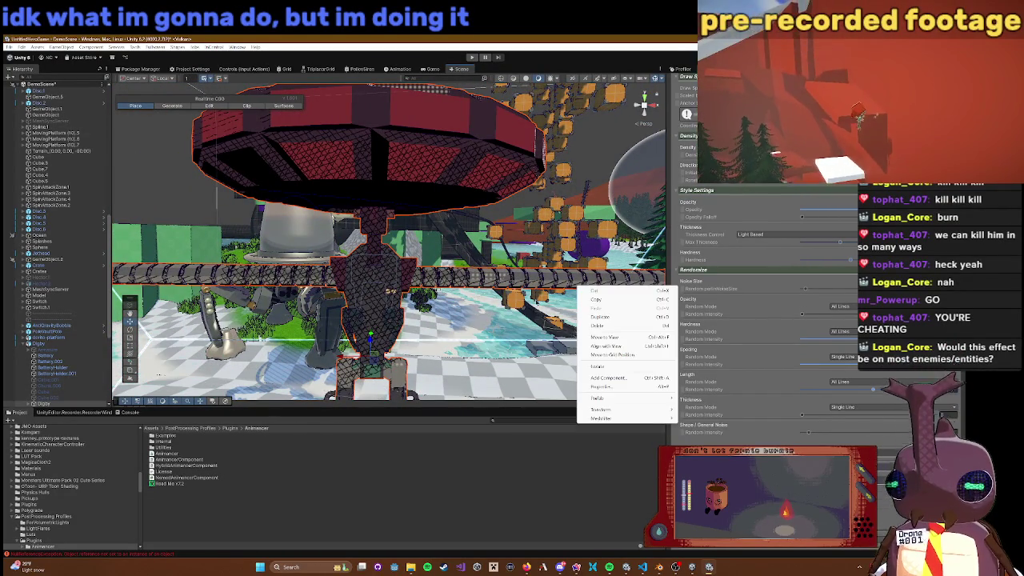
pyautogui.click(616, 336)
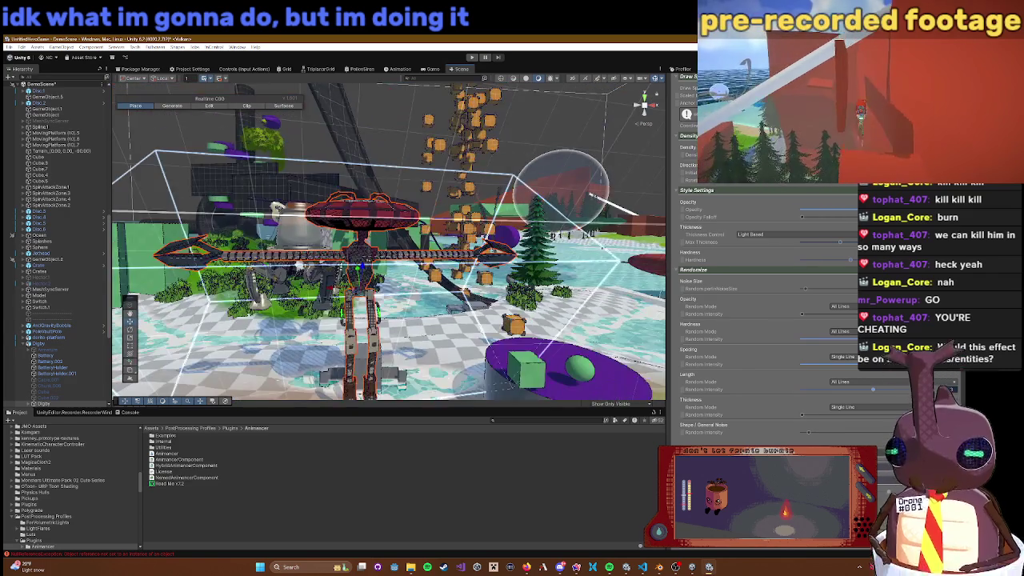
pyautogui.scroll(3, 332, 288)
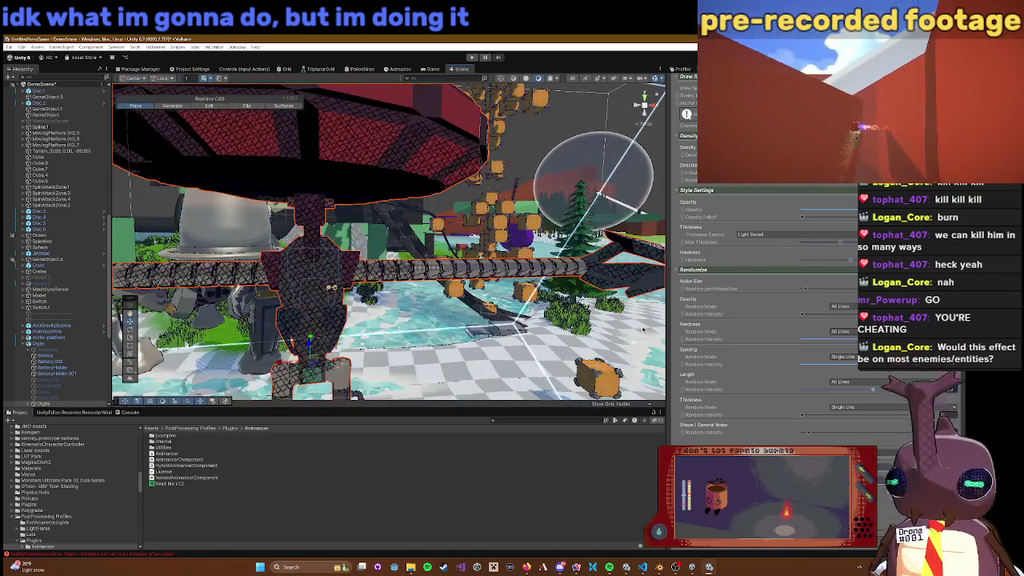
pyautogui.scroll(-3, 643, 328)
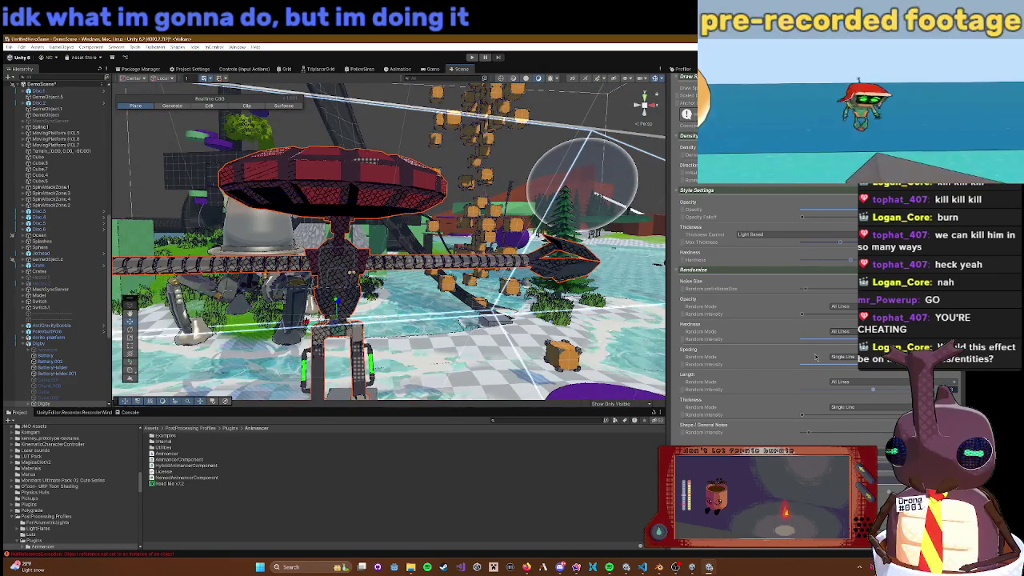
pyautogui.scroll(1, 596, 194)
pyautogui.scroll(-1, 807, 276)
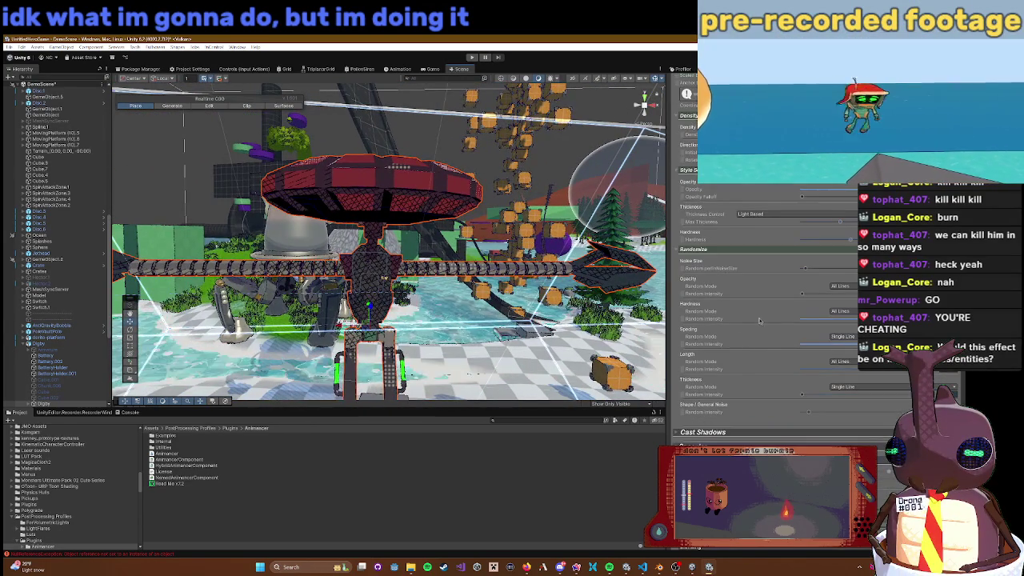
pyautogui.click(804, 269)
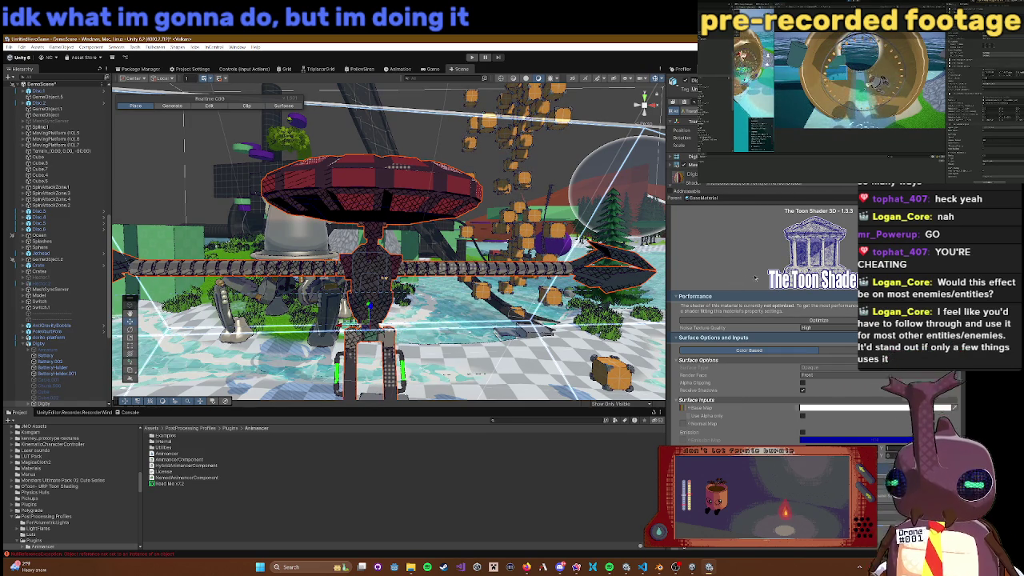
# Step: Select the Terrain, then reorient the view and select the robot character
pyautogui.moveTo(560, 304)
pyautogui.mouseDown()
pyautogui.moveTo(532, 296)
pyautogui.moveTo(536, 321)
pyautogui.moveTo(515, 334)
pyautogui.moveTo(458, 320)
pyautogui.mouseUp()
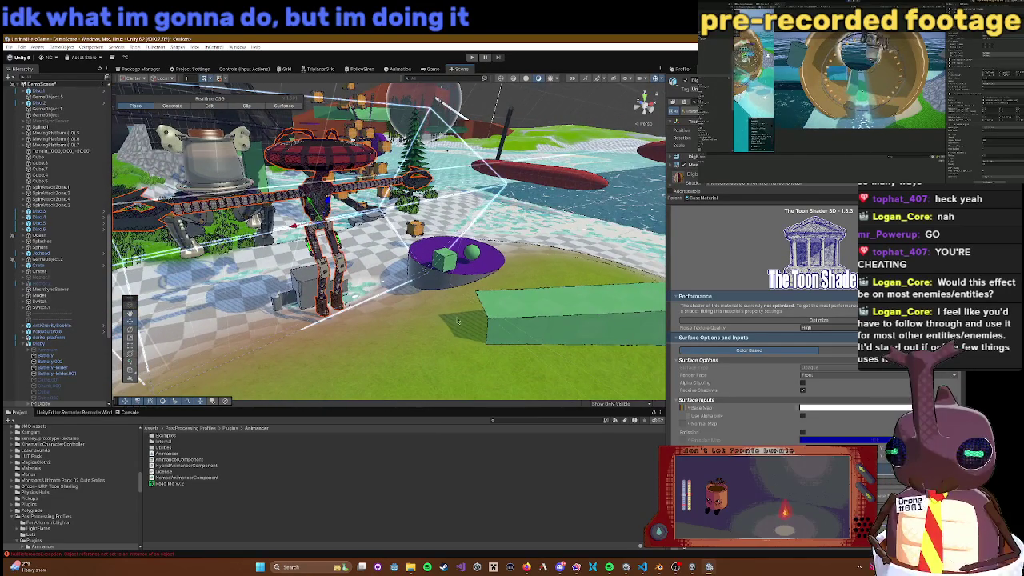
pyautogui.click(457, 323)
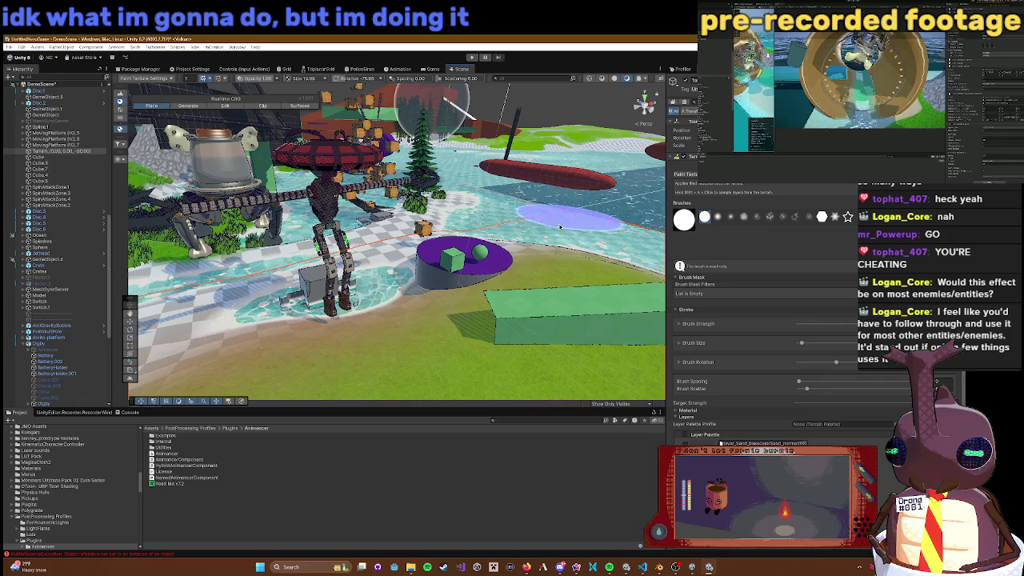
pyautogui.scroll(2, 536, 265)
pyautogui.moveTo(536, 265); pyautogui.dragTo(284, 162)
pyautogui.click(284, 162)
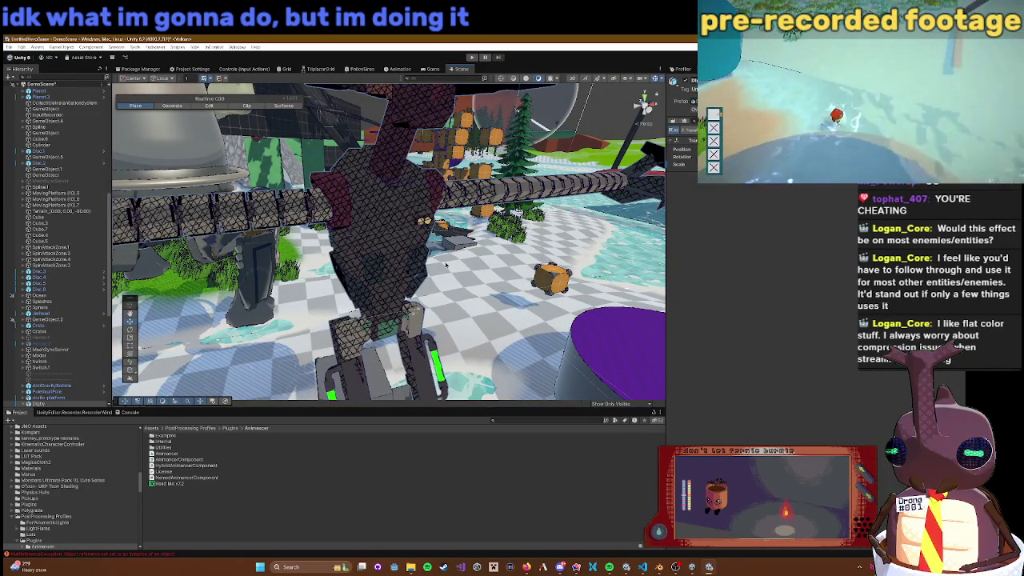
# Step: Select the robot piece and toggle its material's Hatching off and back on
pyautogui.click(392, 231)
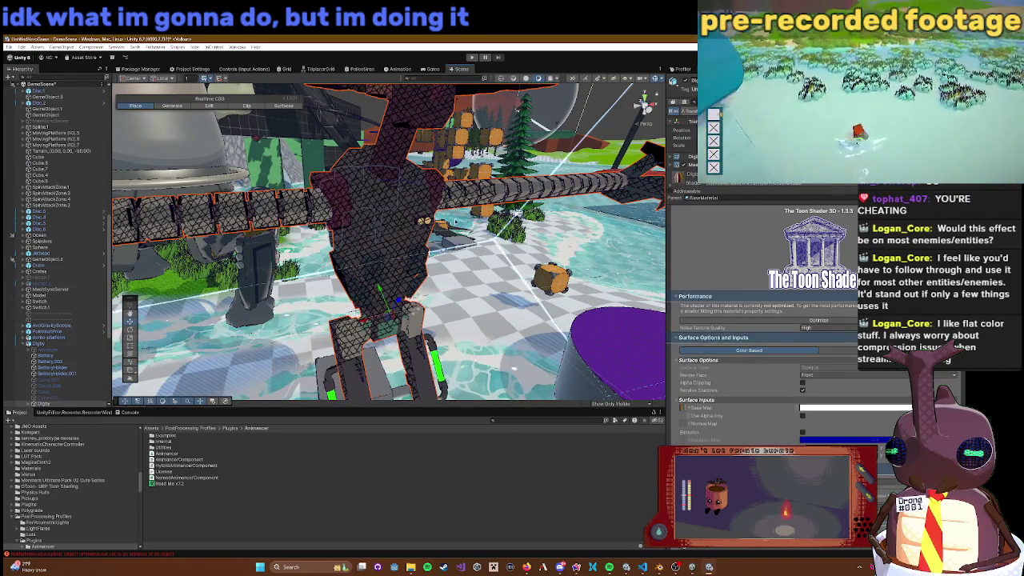
pyautogui.scroll(-2, 760, 336)
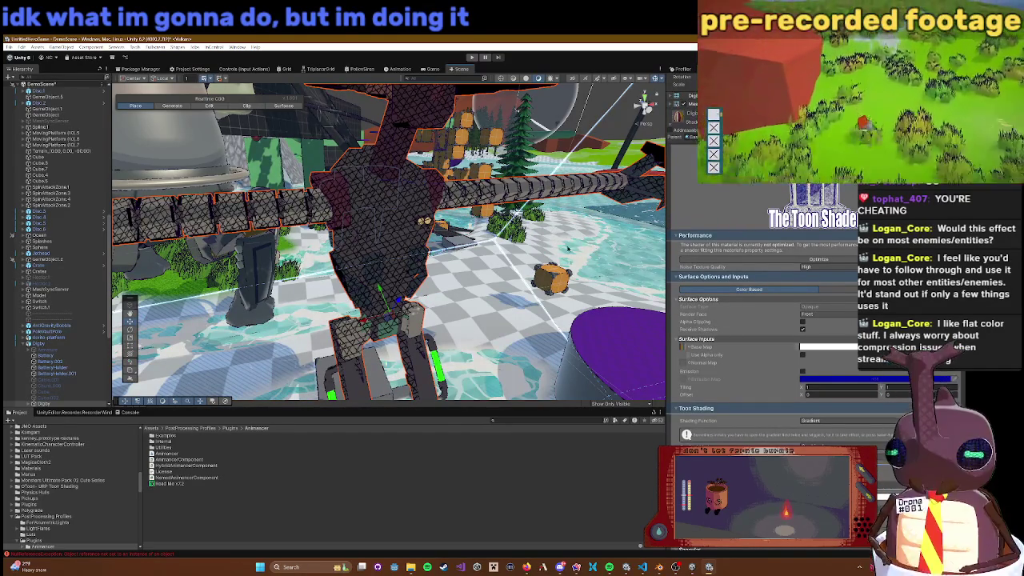
pyautogui.scroll(-8, 808, 304)
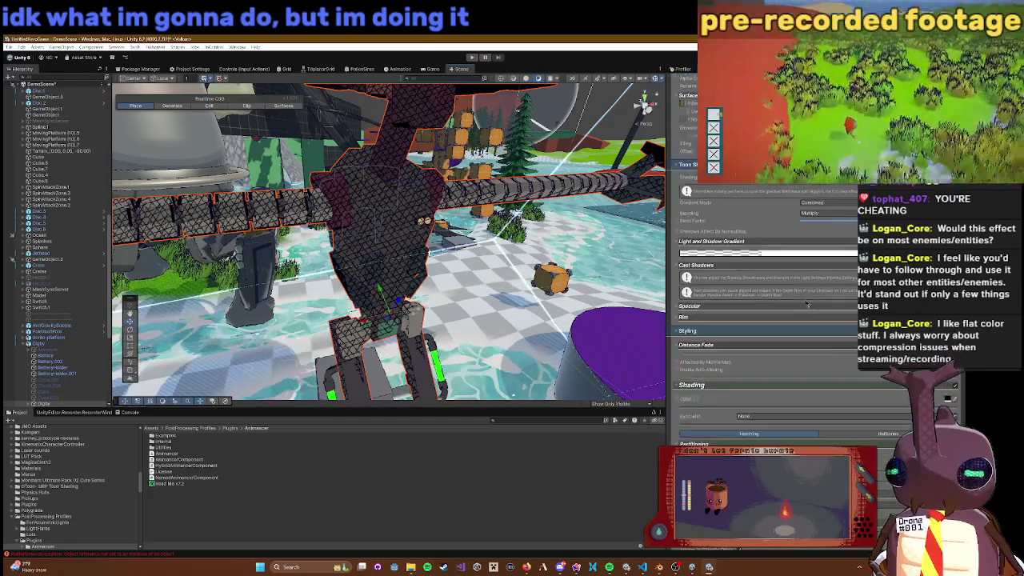
pyautogui.scroll(-4, 809, 304)
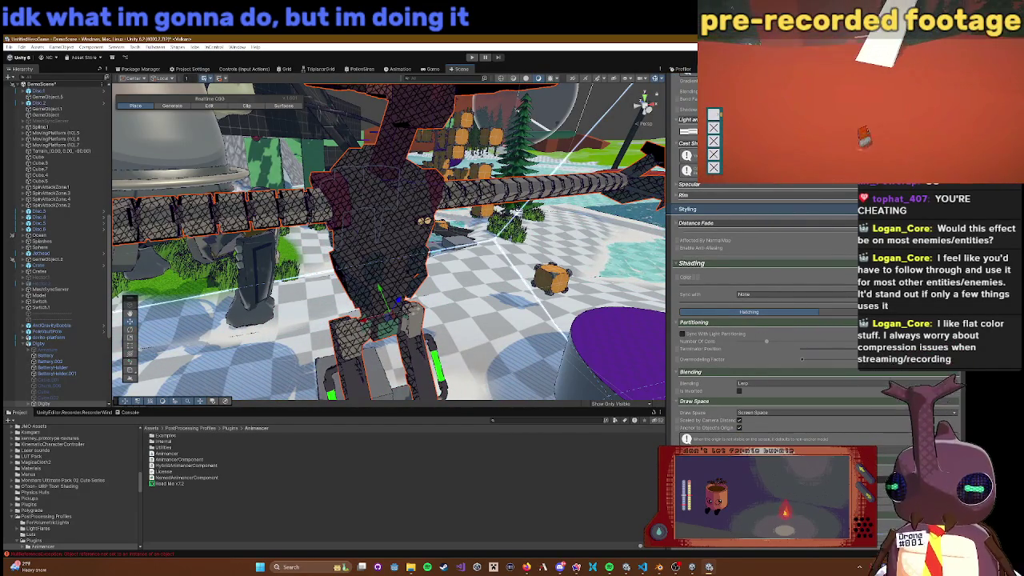
pyautogui.click(839, 312)
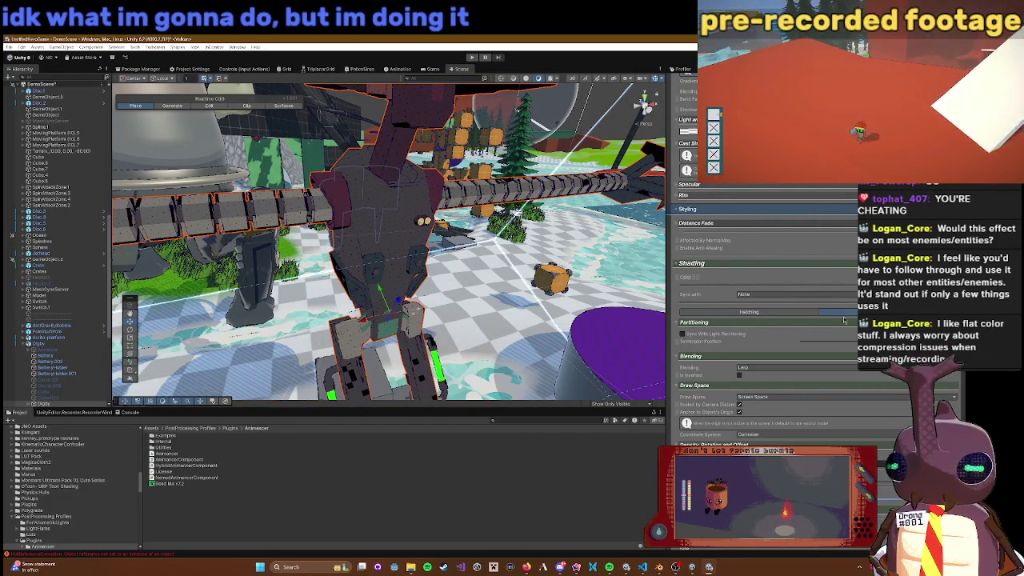
pyautogui.click(793, 312)
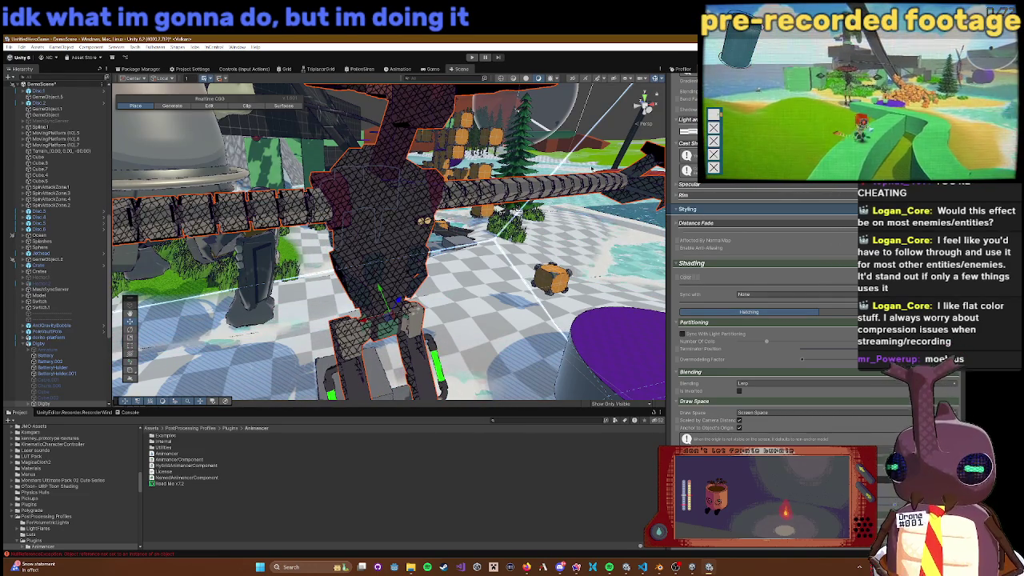
# Step: Lower the hatching Number Of Cells so the crosshatch becomes single diagonal lines
pyautogui.scroll(-5, 736, 304)
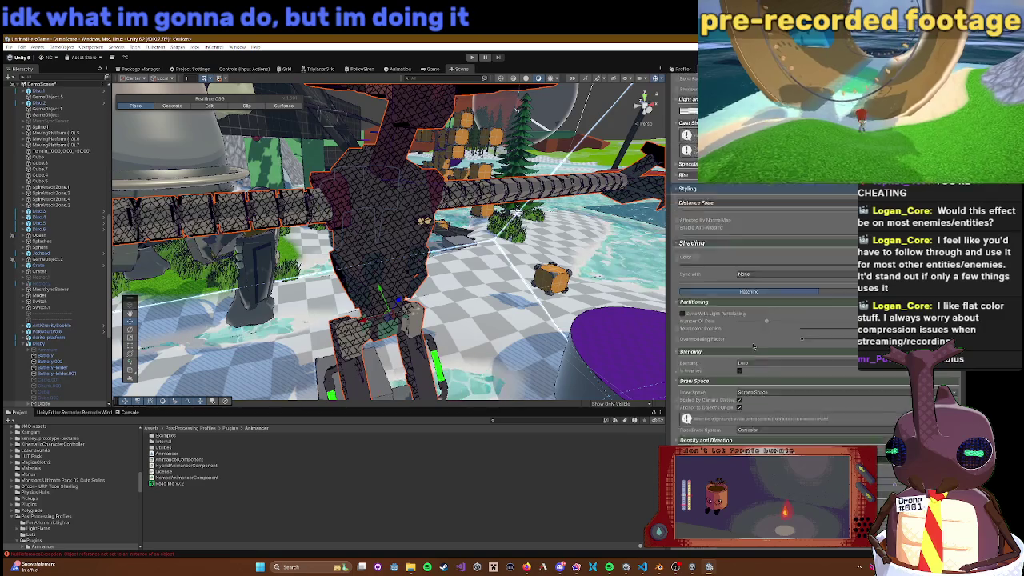
pyautogui.scroll(-1, 744, 312)
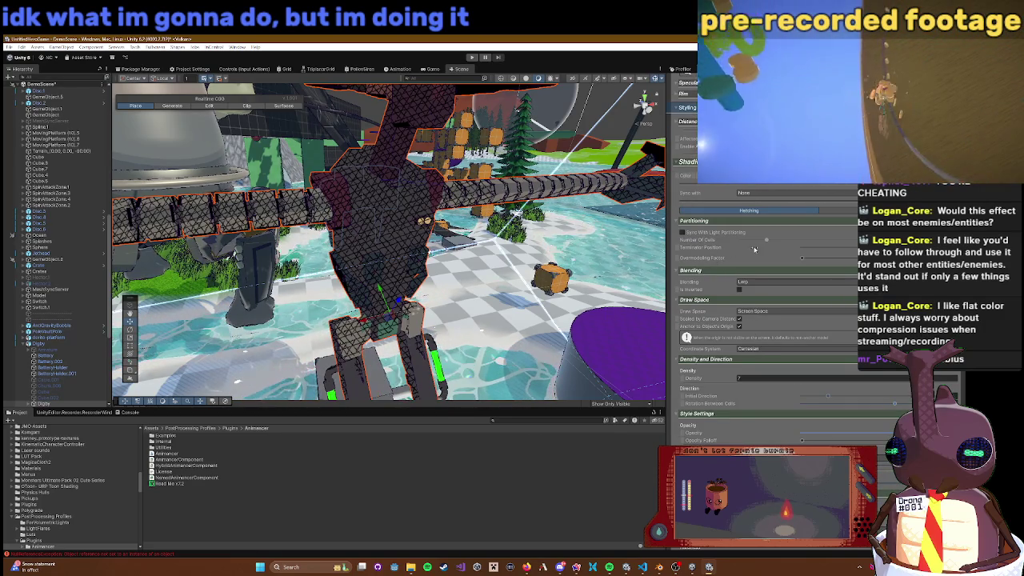
pyautogui.moveTo(763, 241); pyautogui.dragTo(739, 242)
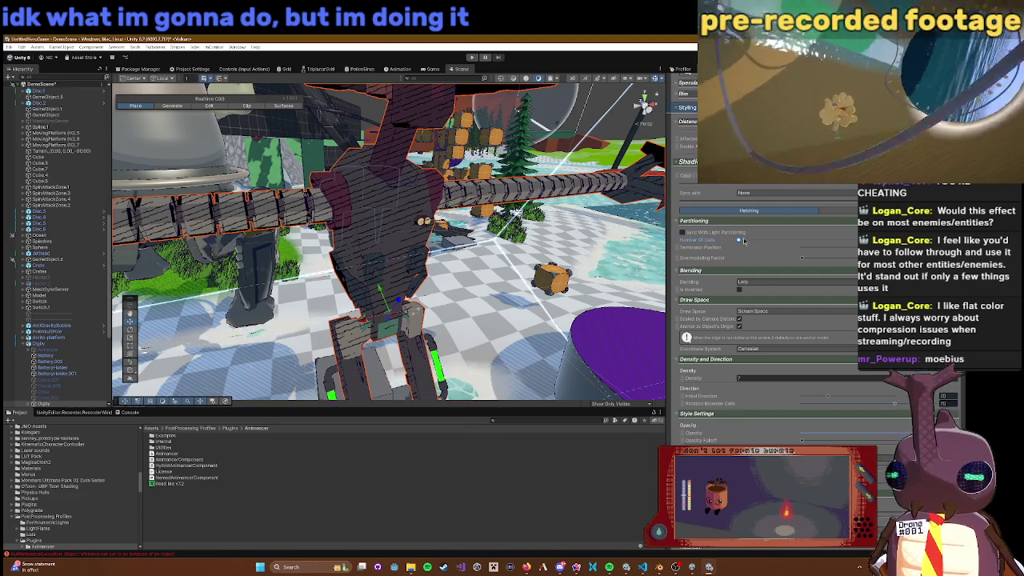
pyautogui.scroll(-5, 516, 257)
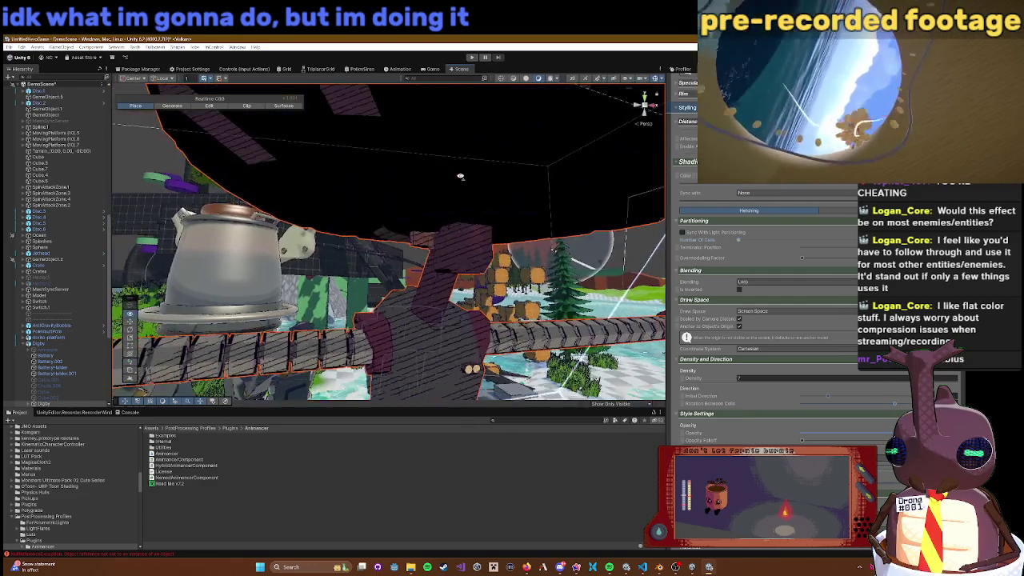
# Step: Increase Number Of Cells and set Rotation Between Cells to 70
pyautogui.moveTo(436, 201); pyautogui.dragTo(453, 190)
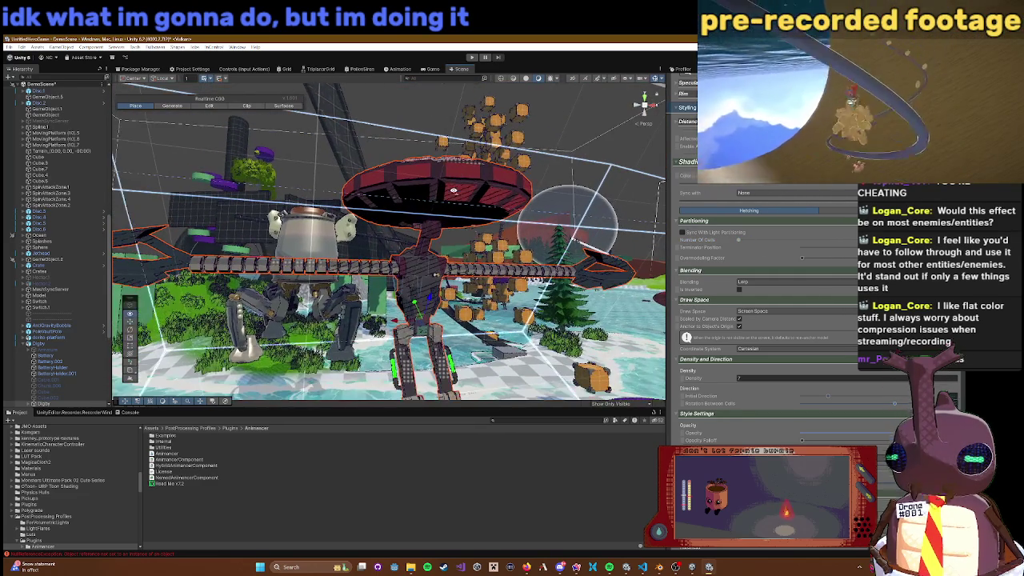
pyautogui.scroll(3, 473, 231)
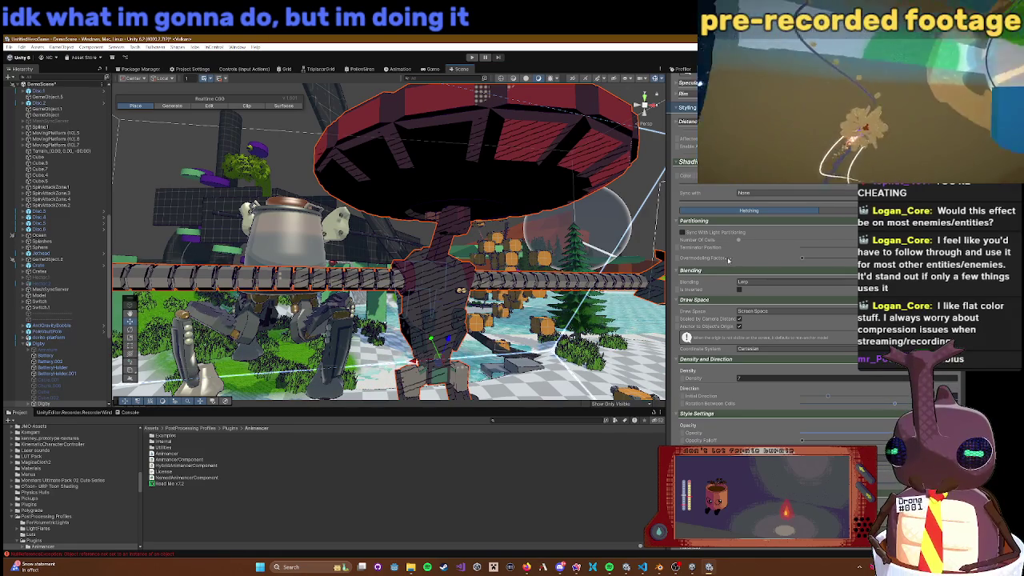
pyautogui.click(741, 242)
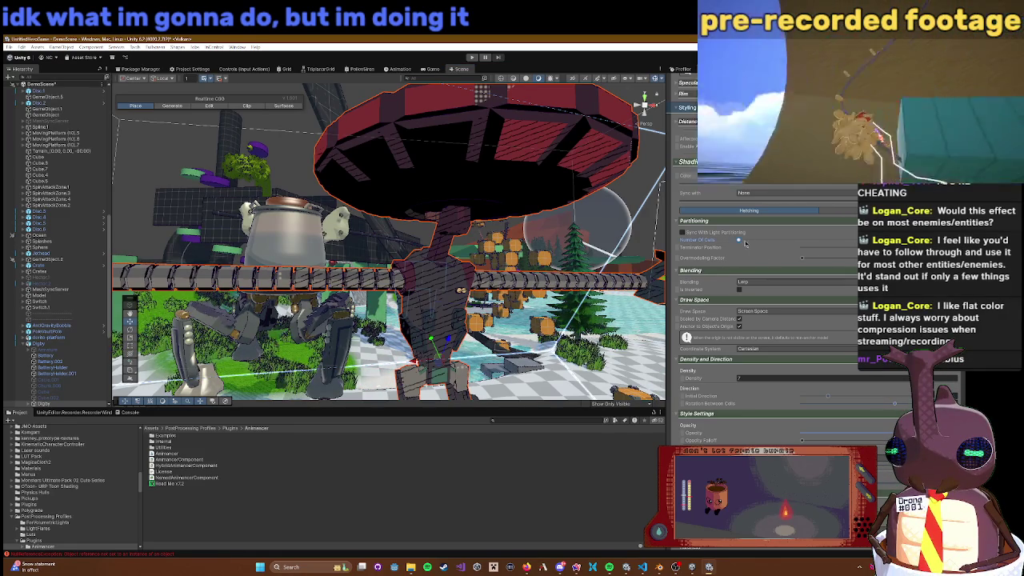
pyautogui.moveTo(744, 244); pyautogui.dragTo(752, 241)
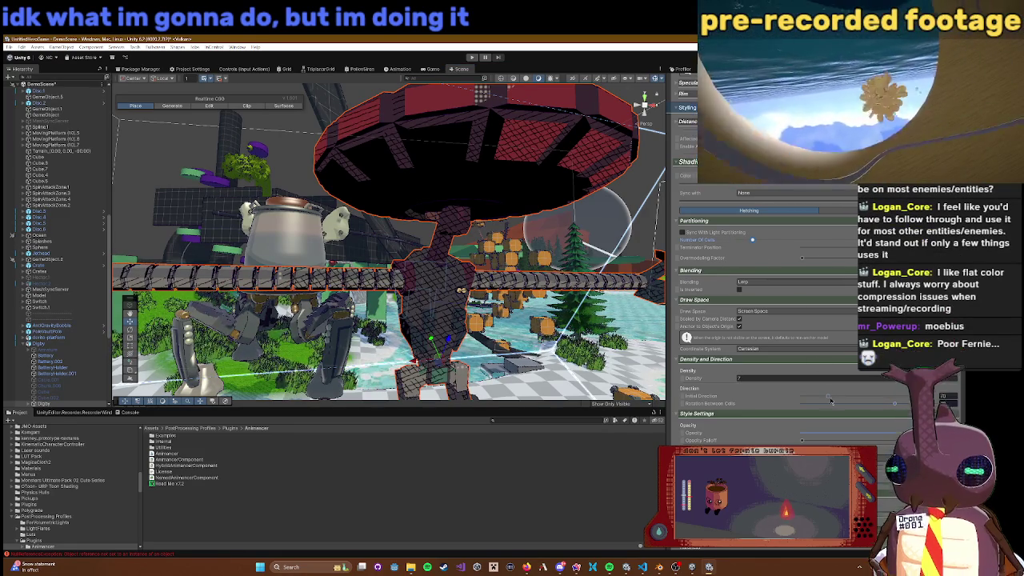
pyautogui.moveTo(893, 405)
pyautogui.mouseDown()
pyautogui.moveTo(856, 405)
pyautogui.moveTo(865, 402)
pyautogui.mouseUp()
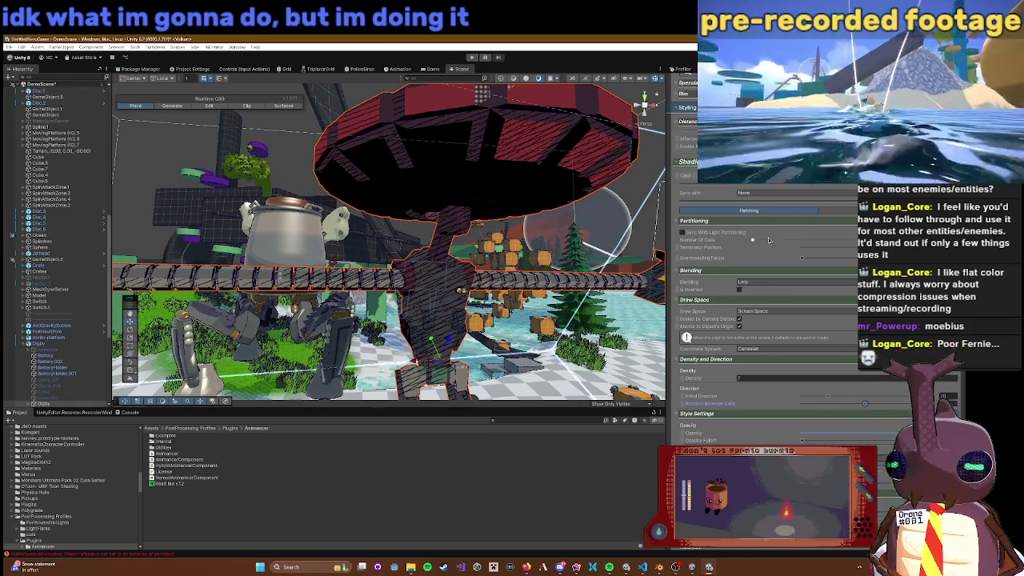
# Step: Push Number Of Cells higher to densify hatching on the robot and red disc
pyautogui.moveTo(754, 241); pyautogui.dragTo(768, 242)
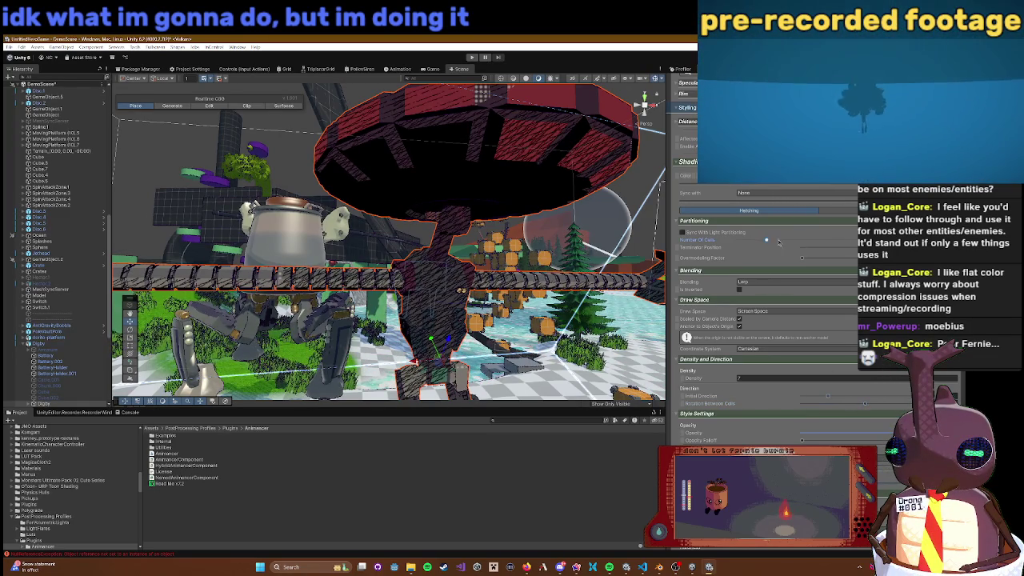
pyautogui.moveTo(839, 245); pyautogui.dragTo(868, 244)
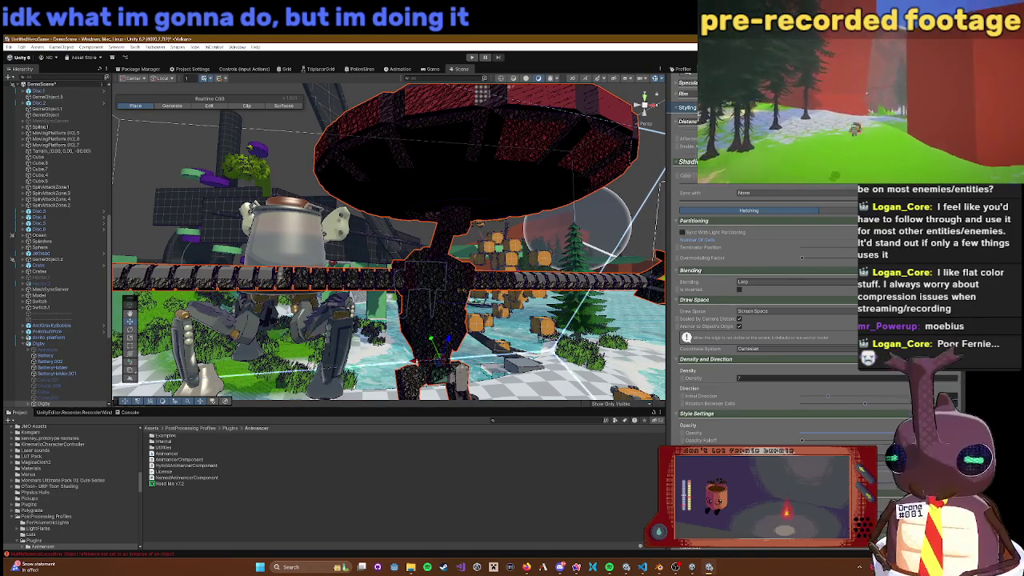
pyautogui.moveTo(836, 239); pyautogui.dragTo(864, 240)
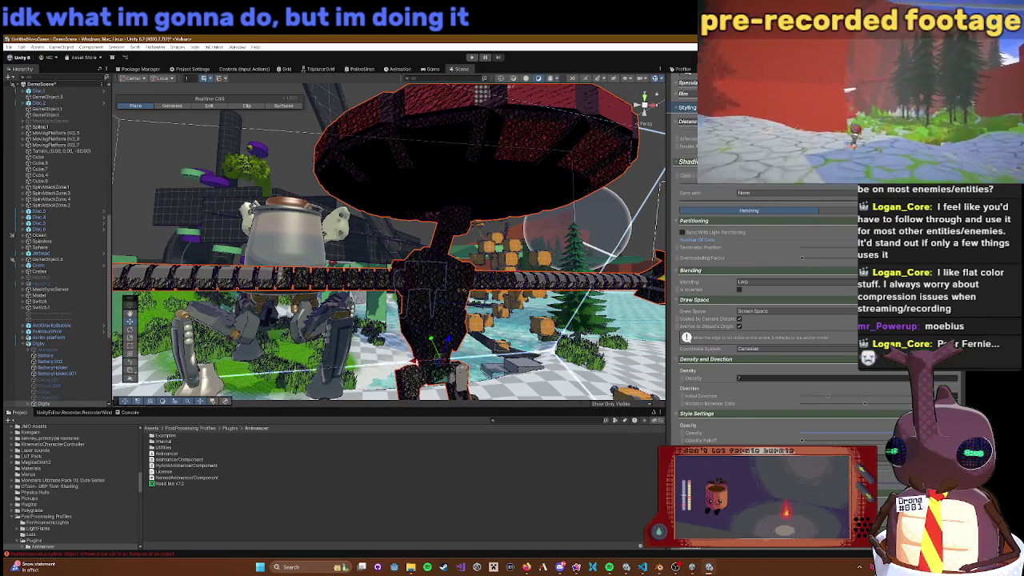
pyautogui.moveTo(828, 235); pyautogui.dragTo(868, 240)
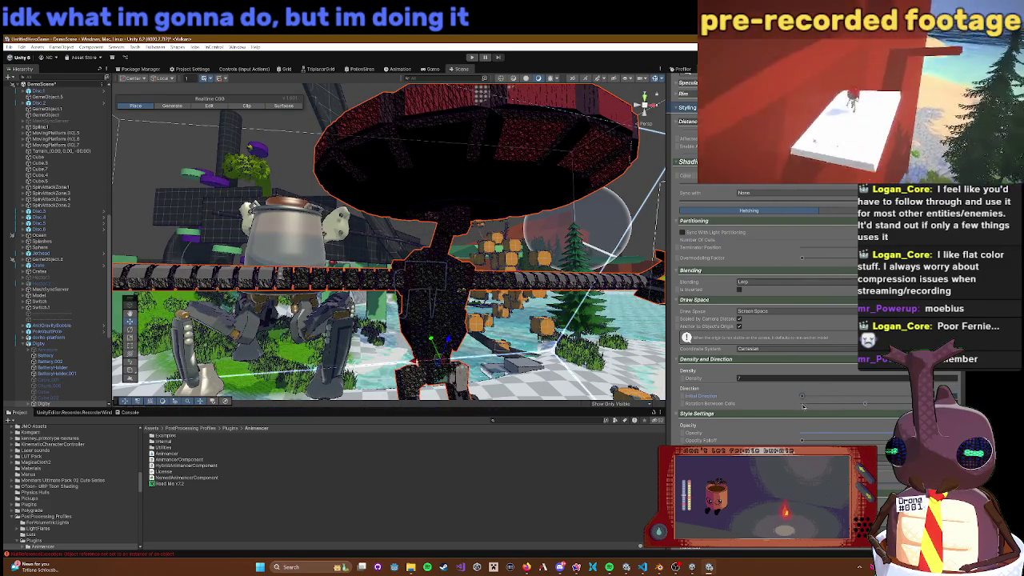
pyautogui.scroll(10, 896, 399)
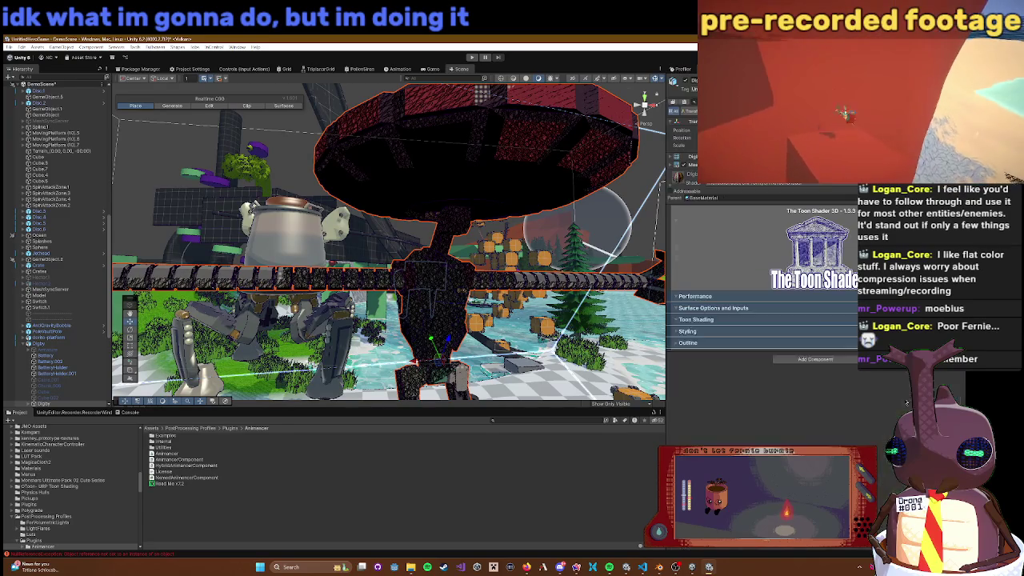
# Step: Orbit around the robot and scroll the Inspector down to Shading > Partitioning
pyautogui.scroll(-3, 881, 398)
pyautogui.moveTo(525, 279)
pyautogui.mouseDown()
pyautogui.moveTo(543, 250)
pyautogui.moveTo(495, 267)
pyautogui.moveTo(520, 261)
pyautogui.mouseUp()
pyautogui.scroll(-1, 844, 319)
pyautogui.scroll(-10, 844, 320)
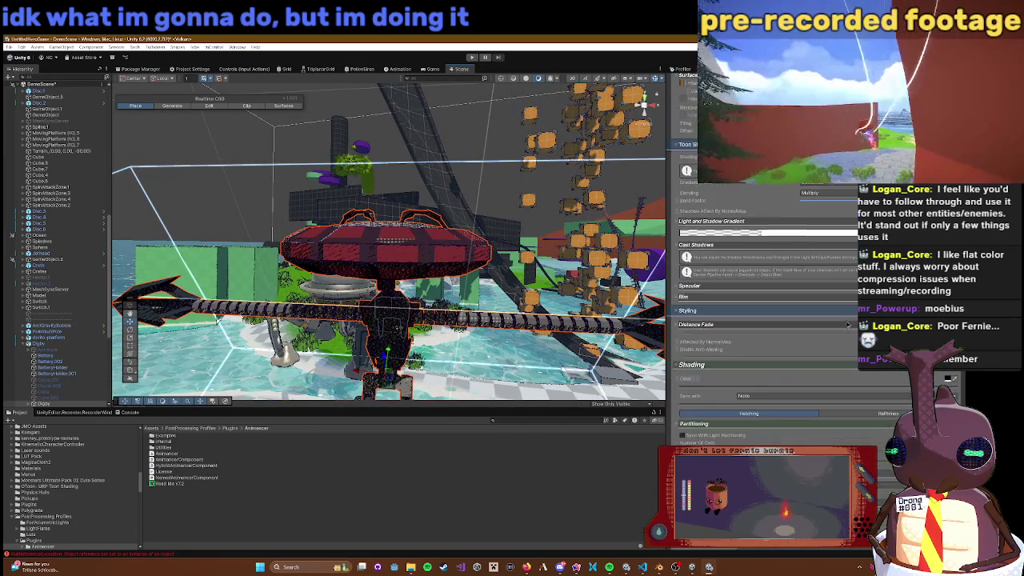
pyautogui.scroll(-1, 844, 323)
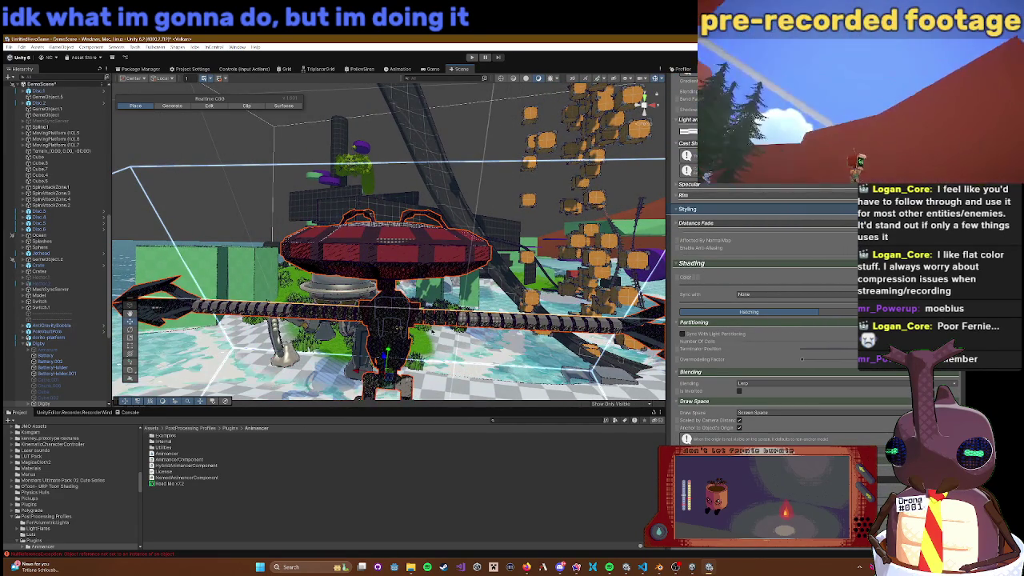
pyautogui.moveTo(440, 319); pyautogui.dragTo(431, 395)
pyautogui.scroll(-1, 808, 346)
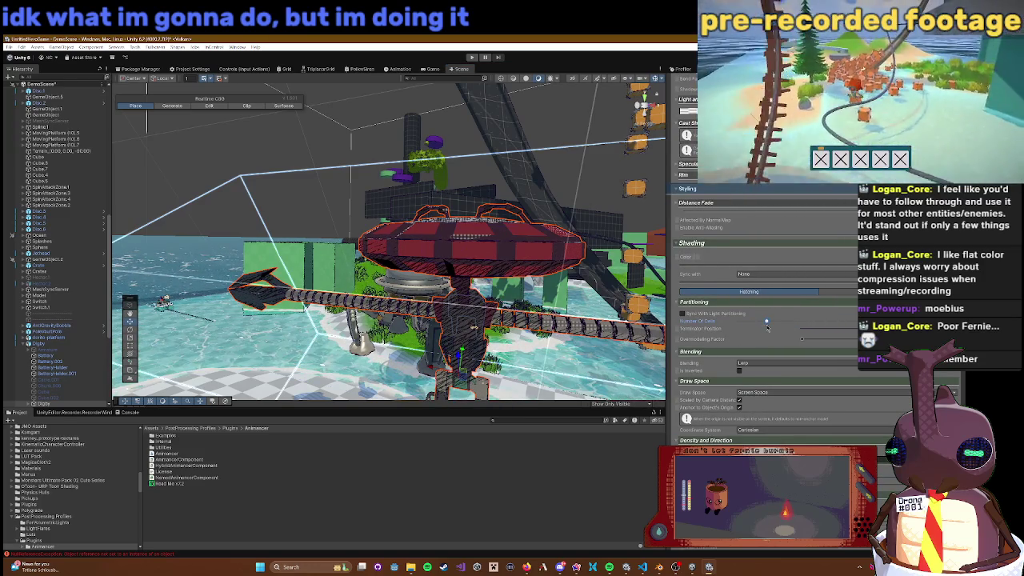
pyautogui.scroll(-2, 791, 349)
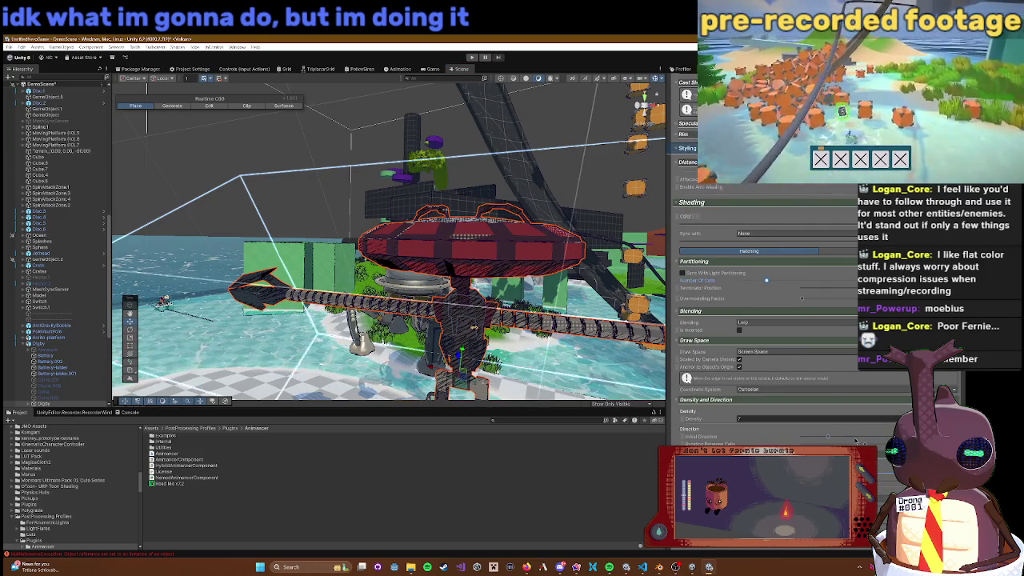
pyautogui.scroll(-2, 856, 441)
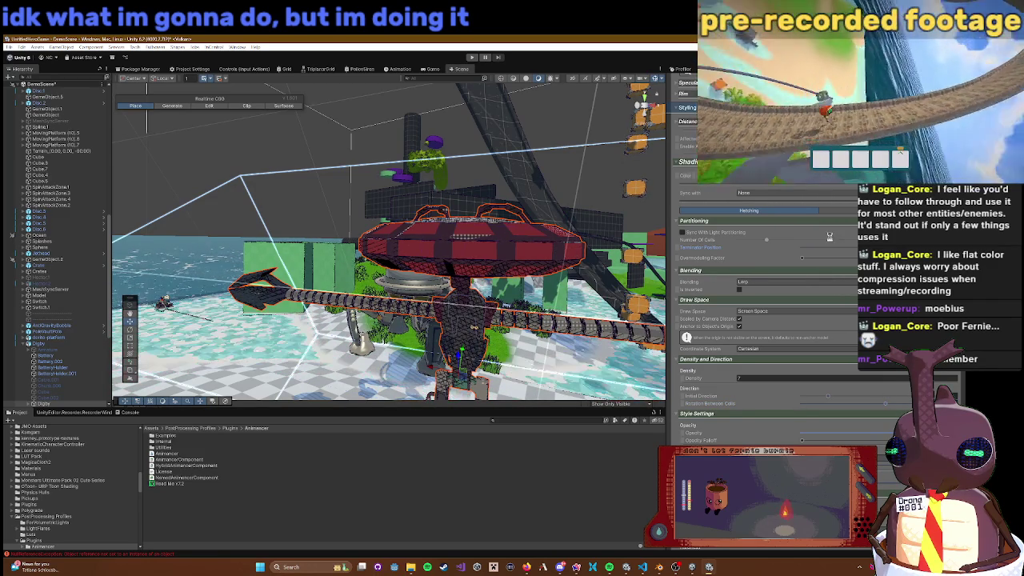
# Step: Increase the hatching Number Of Cells on the robot's Toon Shader material
pyautogui.scroll(10, 830, 237)
pyautogui.scroll(-10, 832, 339)
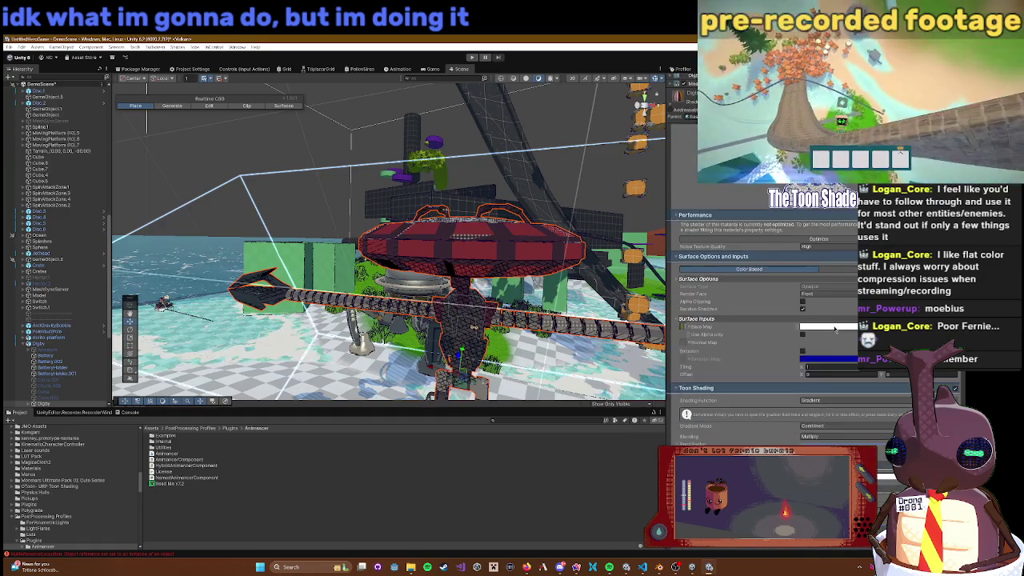
pyautogui.scroll(-5, 817, 330)
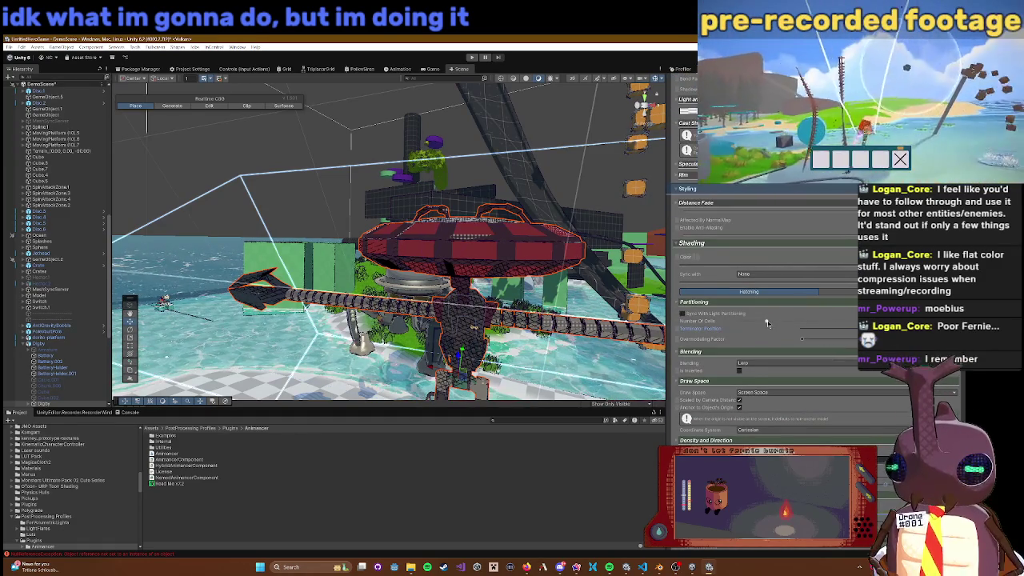
pyautogui.moveTo(791, 319); pyautogui.dragTo(811, 322)
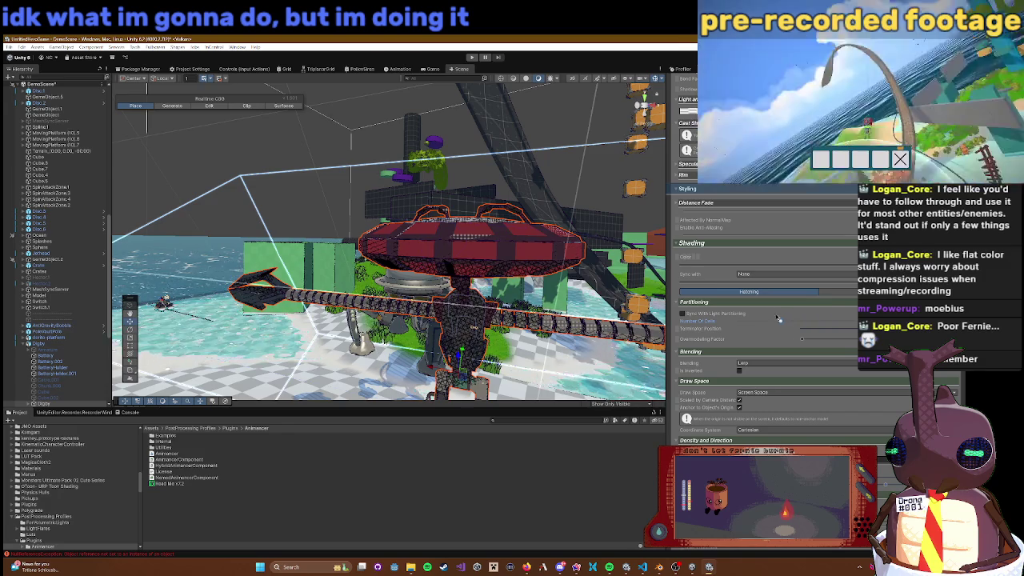
pyautogui.moveTo(819, 320)
pyautogui.mouseDown()
pyautogui.moveTo(845, 318)
pyautogui.moveTo(791, 319)
pyautogui.mouseUp()
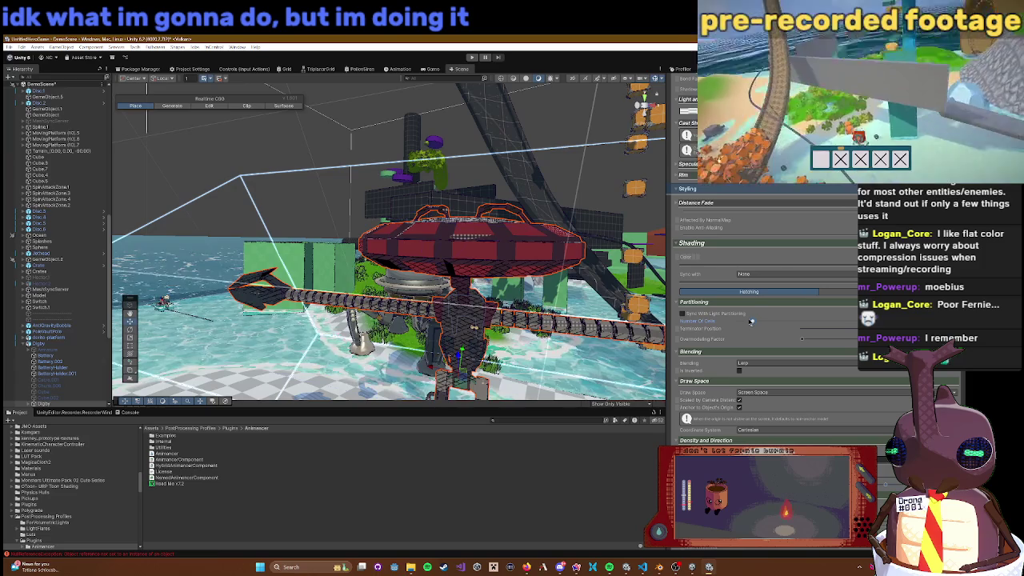
pyautogui.moveTo(616, 238)
pyautogui.mouseDown()
pyautogui.moveTo(652, 246)
pyautogui.moveTo(593, 233)
pyautogui.moveTo(701, 262)
pyautogui.moveTo(468, 228)
pyautogui.moveTo(629, 277)
pyautogui.moveTo(361, 201)
pyautogui.moveTo(282, 244)
pyautogui.moveTo(276, 268)
pyautogui.mouseUp()
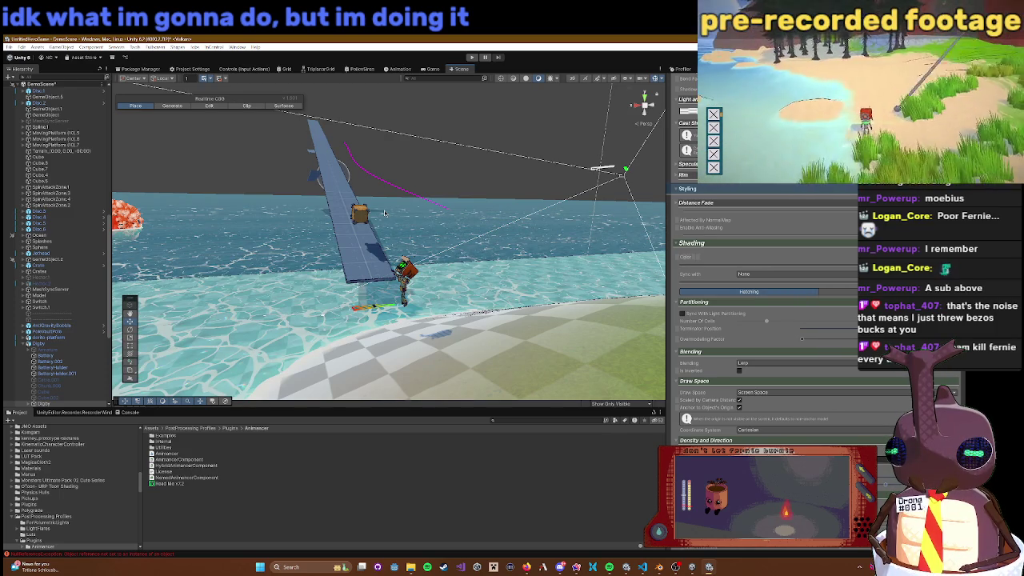
# Step: Select the orange box the character carries and inspect its RealToon material's shader
pyautogui.scroll(5, 494, 257)
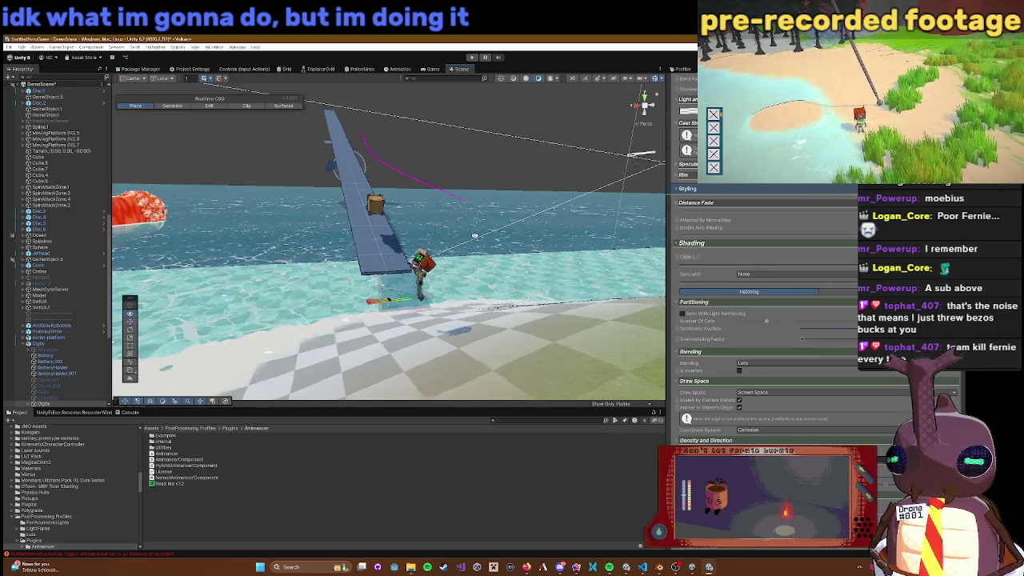
pyautogui.moveTo(494, 256)
pyautogui.mouseDown()
pyautogui.moveTo(406, 186)
pyautogui.moveTo(323, 238)
pyautogui.mouseUp()
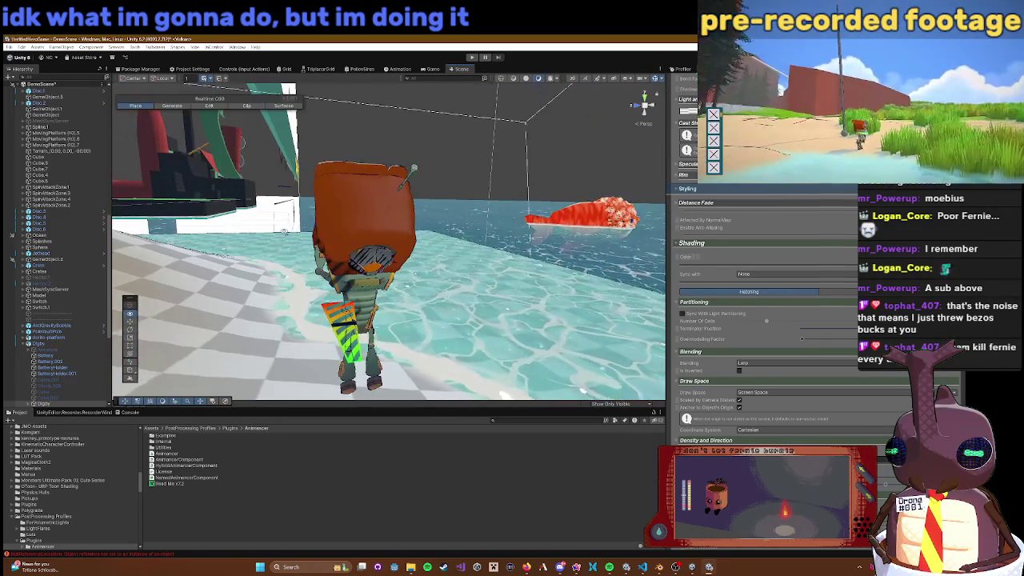
pyautogui.click(364, 388)
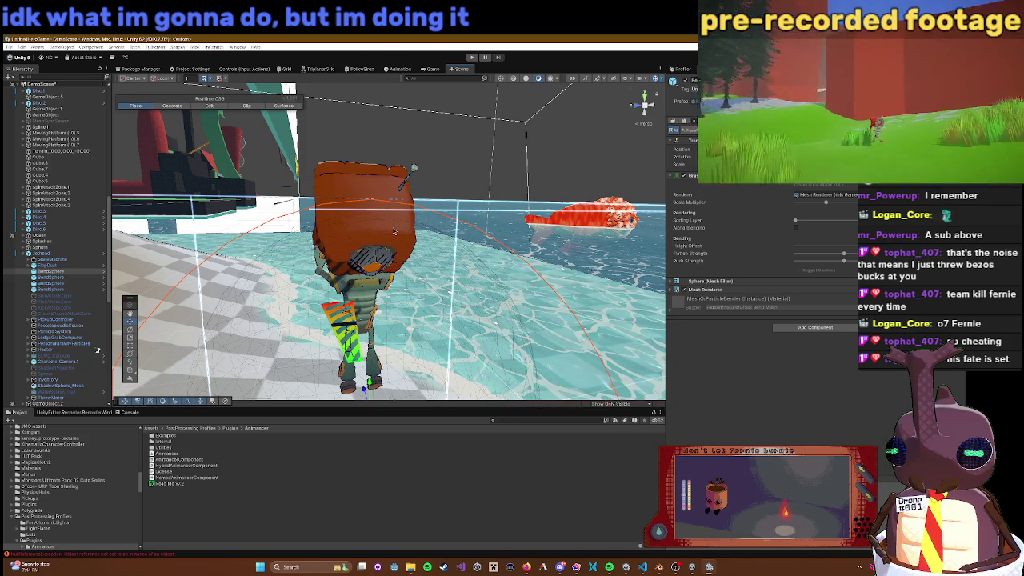
pyautogui.rightClick(393, 231)
pyautogui.click(347, 238)
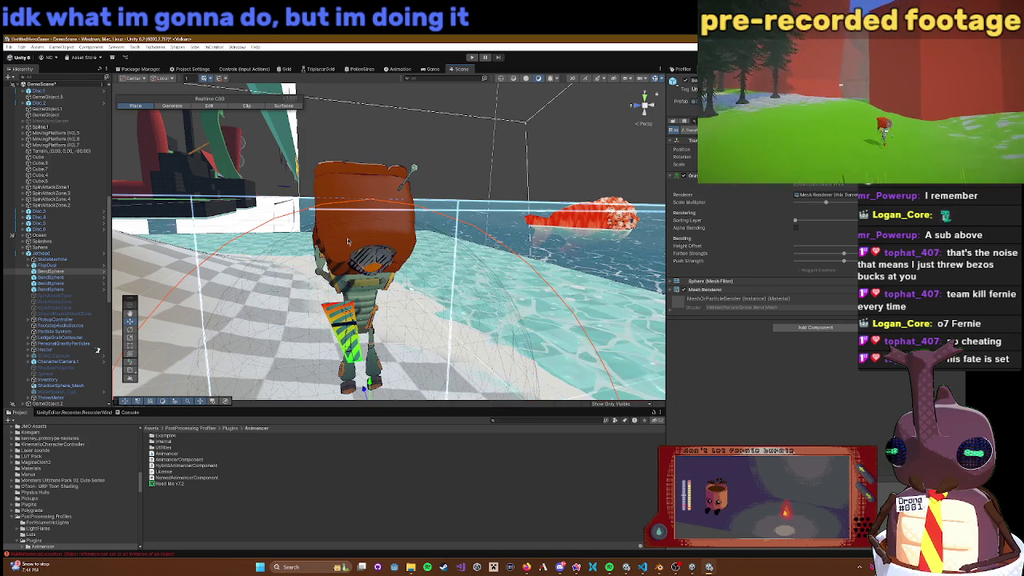
pyautogui.click(350, 185)
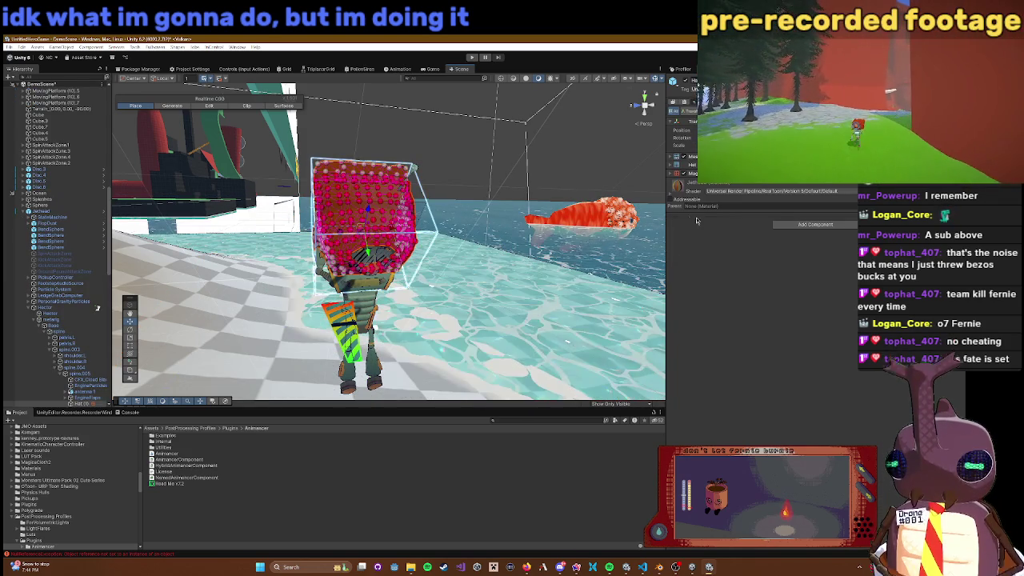
pyautogui.scroll(-3, 700, 238)
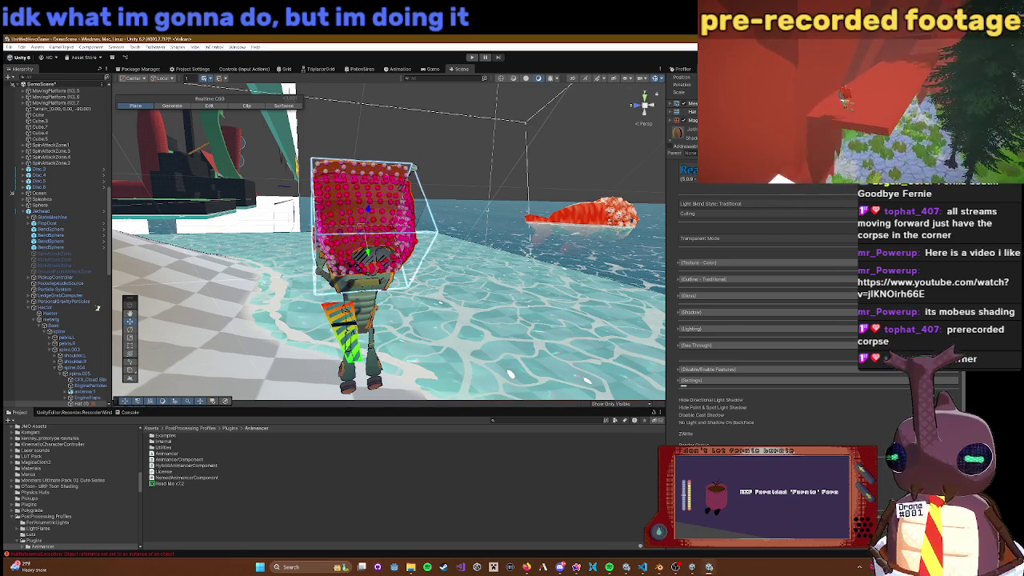
pyautogui.click(720, 139)
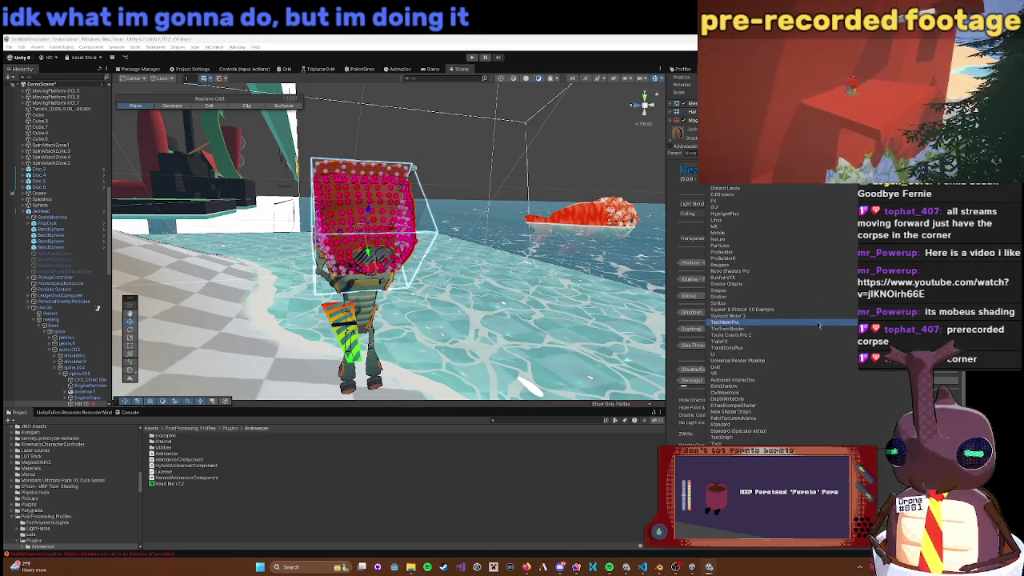
# Step: Select the robot and copy its Toon Shader material's property values
pyautogui.click(519, 353)
pyautogui.moveTo(519, 353); pyautogui.dragTo(313, 282)
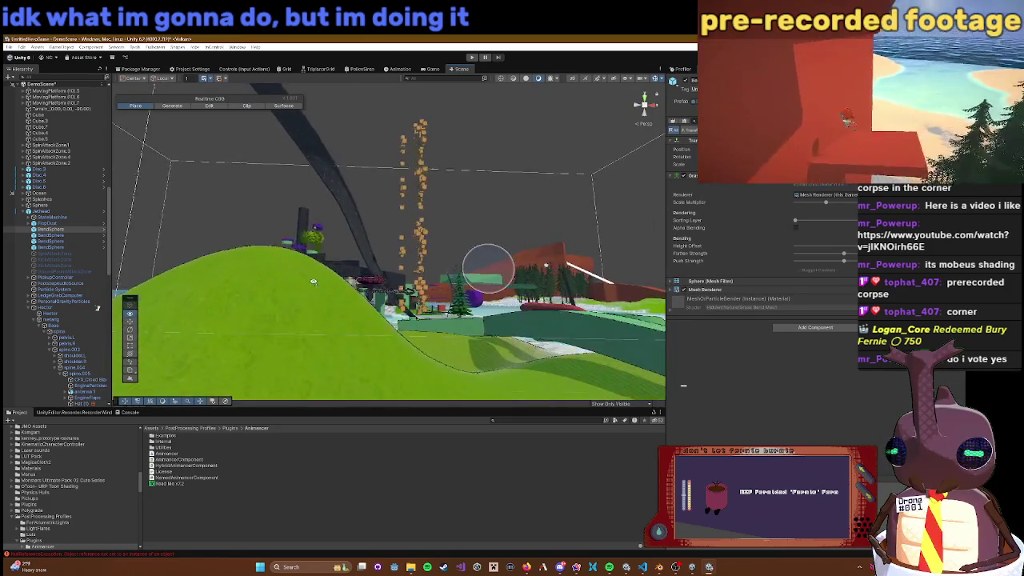
pyautogui.scroll(5, 313, 281)
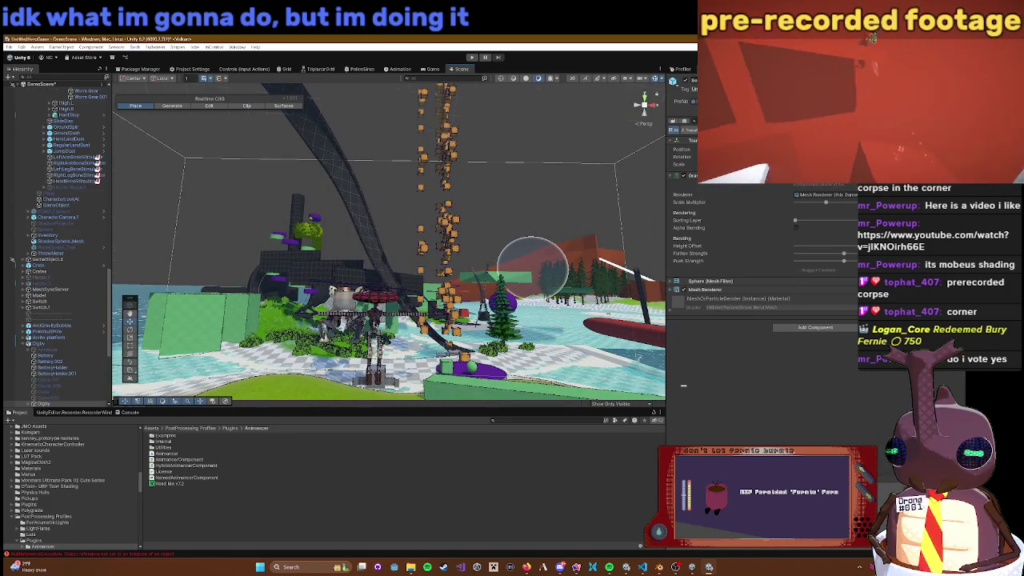
pyautogui.click(344, 336)
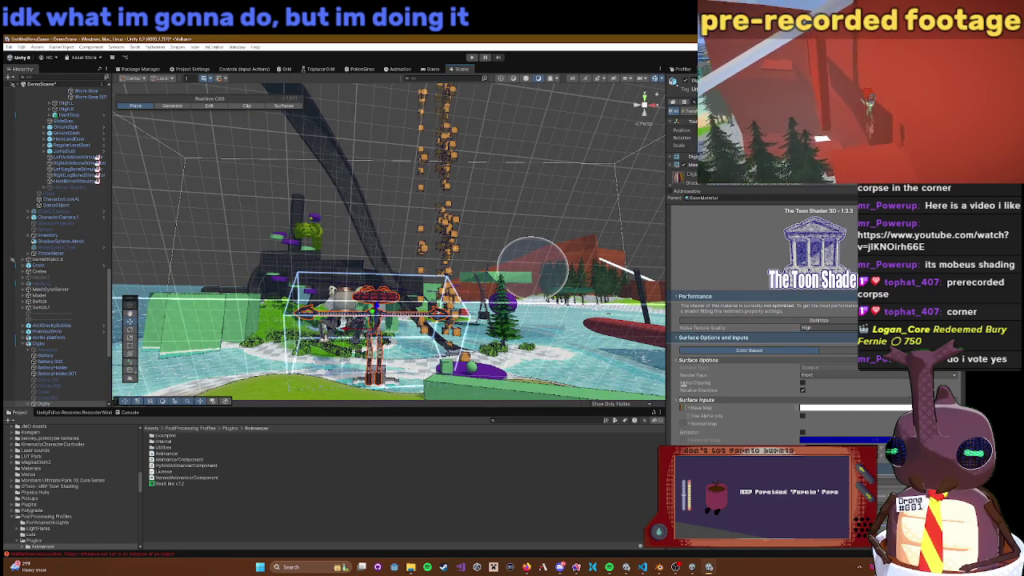
pyautogui.rightClick(702, 187)
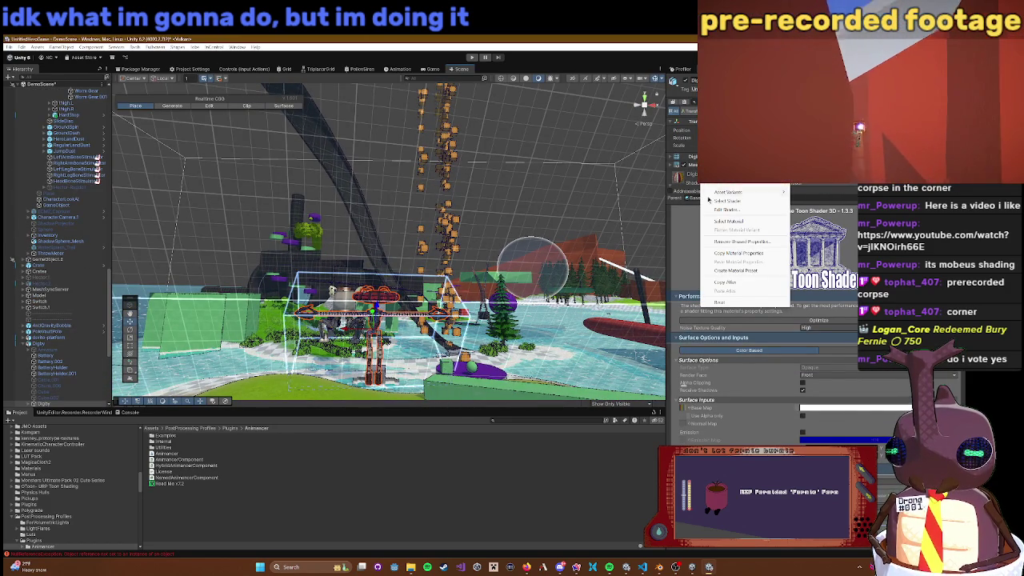
pyautogui.click(731, 251)
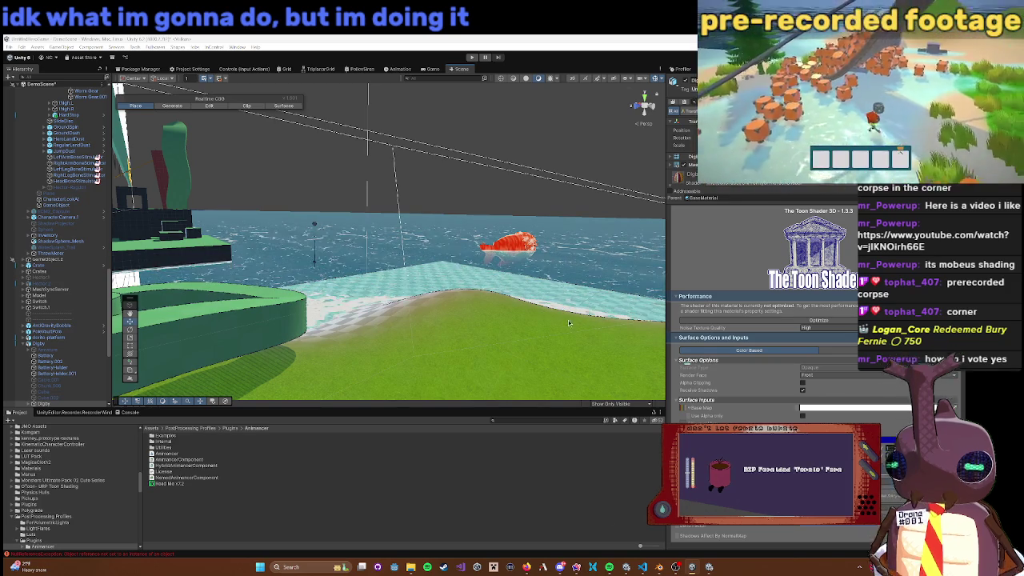
# Step: Move the view along the ramp and select the robot's head mesh
pyautogui.moveTo(448, 240); pyautogui.dragTo(554, 298)
pyautogui.moveTo(397, 272); pyautogui.dragTo(500, 264)
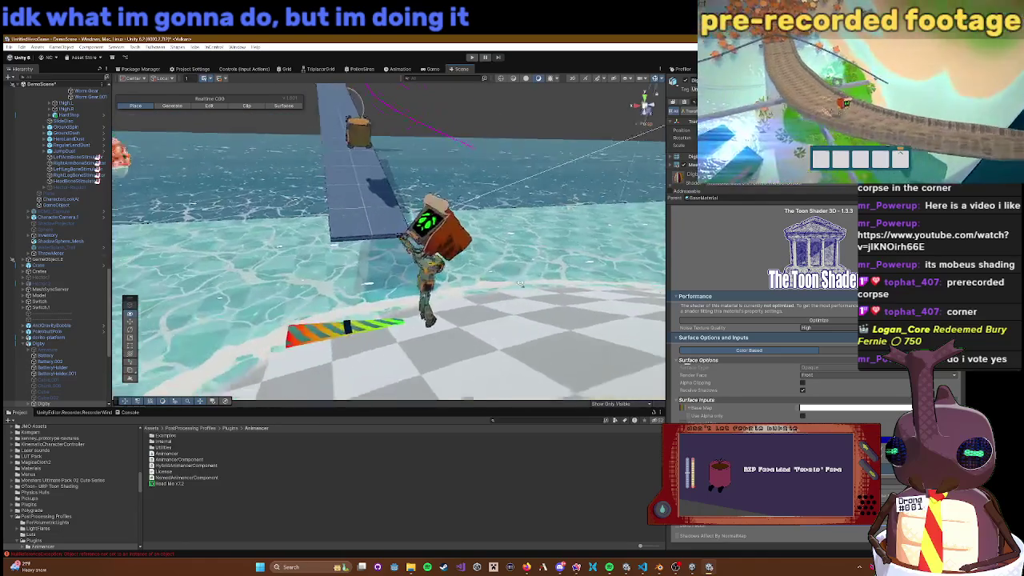
pyautogui.click(429, 273)
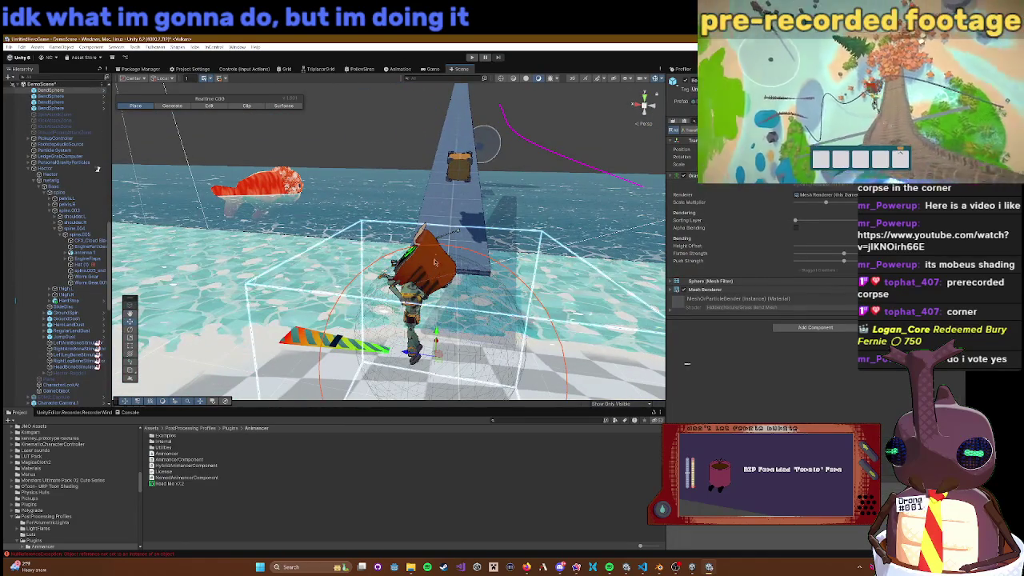
pyautogui.click(429, 240)
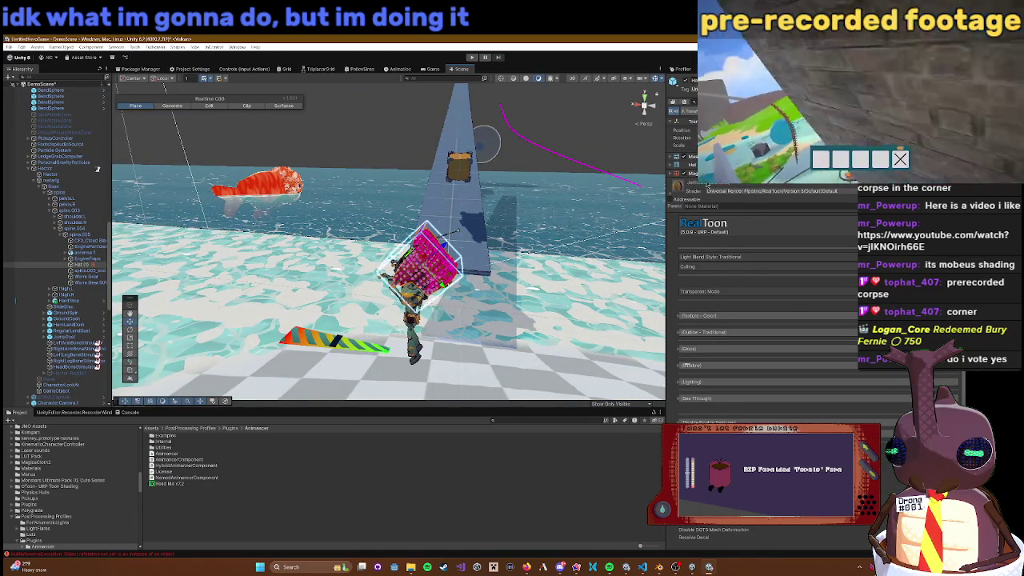
# Step: Switch the head material to TheToonShader's URP shader and paste the copied properties
pyautogui.rightClick(707, 186)
pyautogui.click(826, 192)
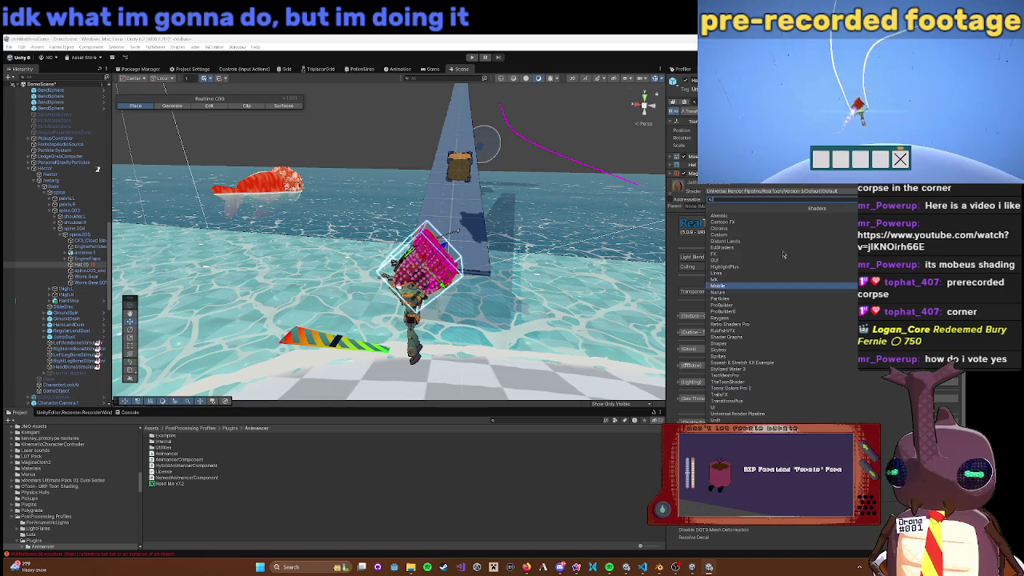
pyautogui.click(742, 384)
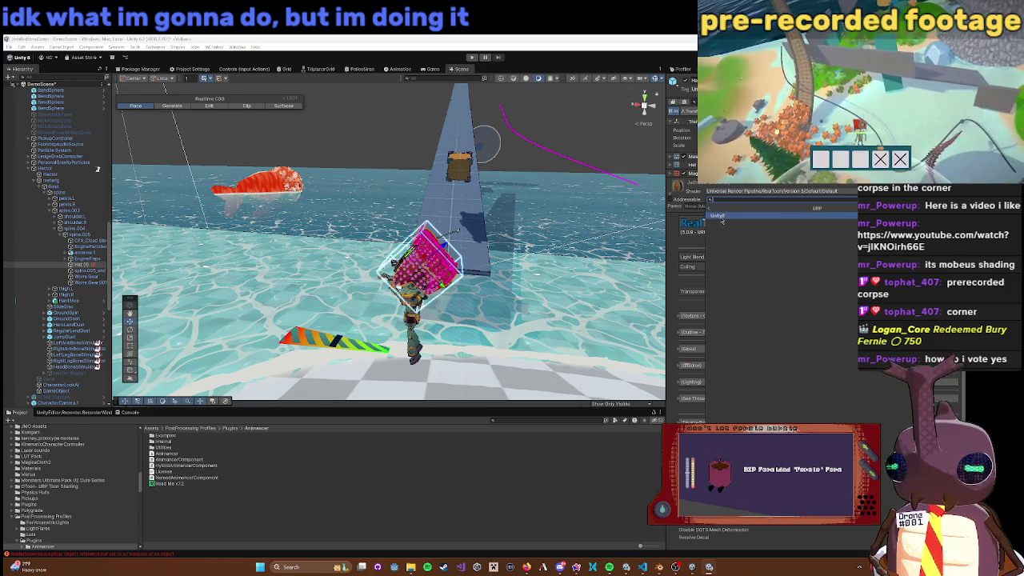
pyautogui.click(725, 216)
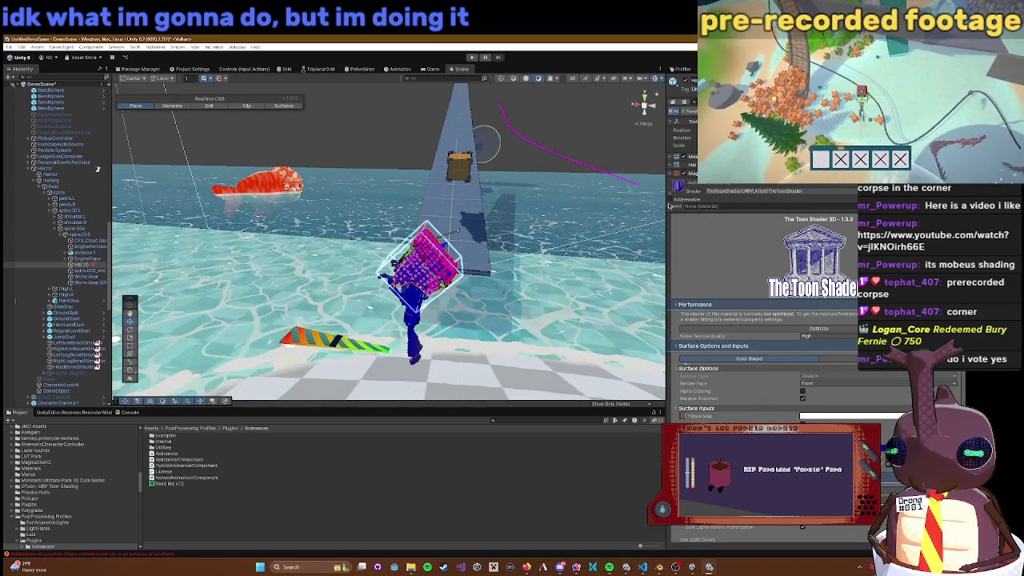
pyautogui.rightClick(698, 185)
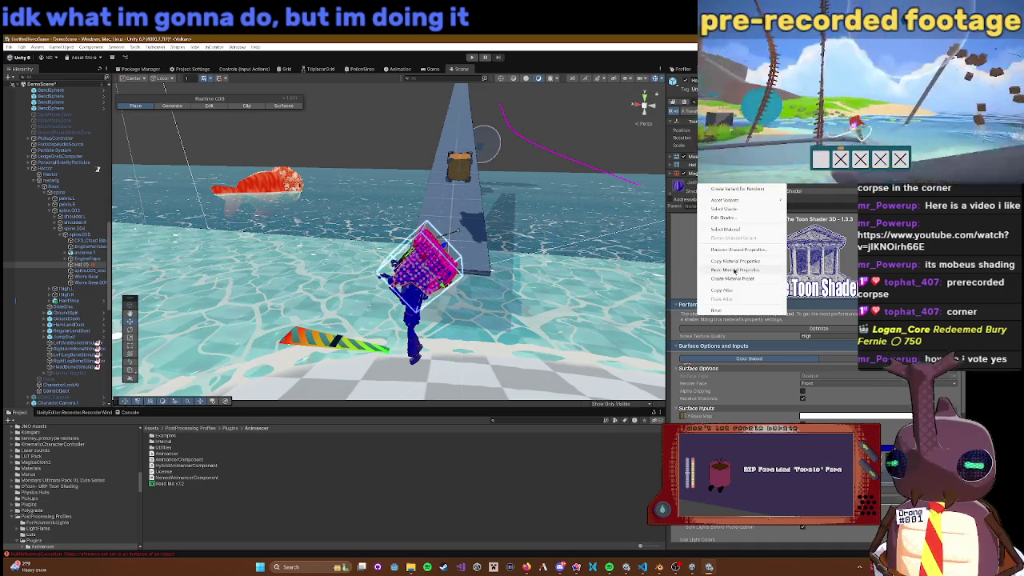
pyautogui.click(734, 271)
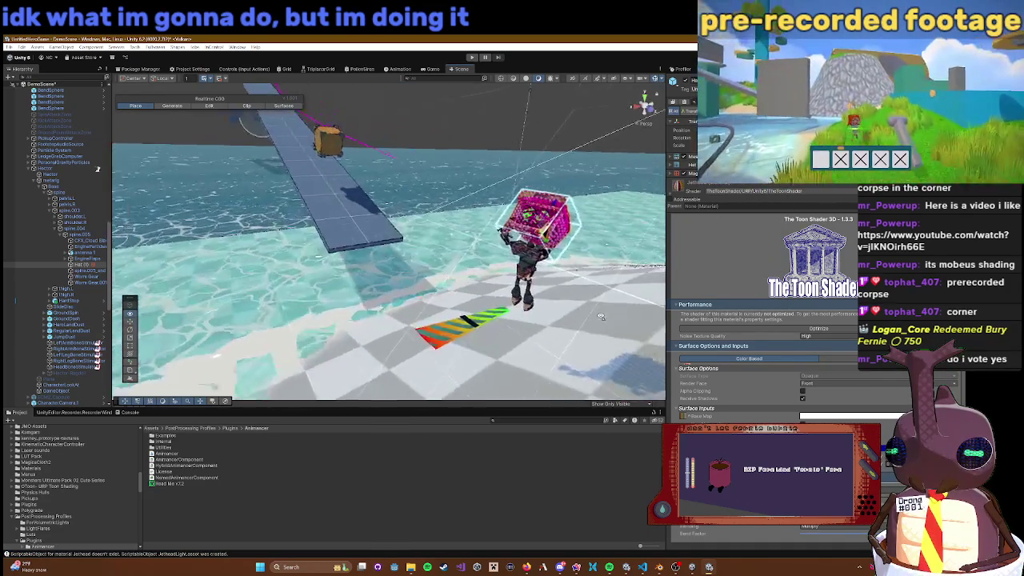
# Step: Select the robot character and scroll to its Toon Shader material
pyautogui.click(579, 301)
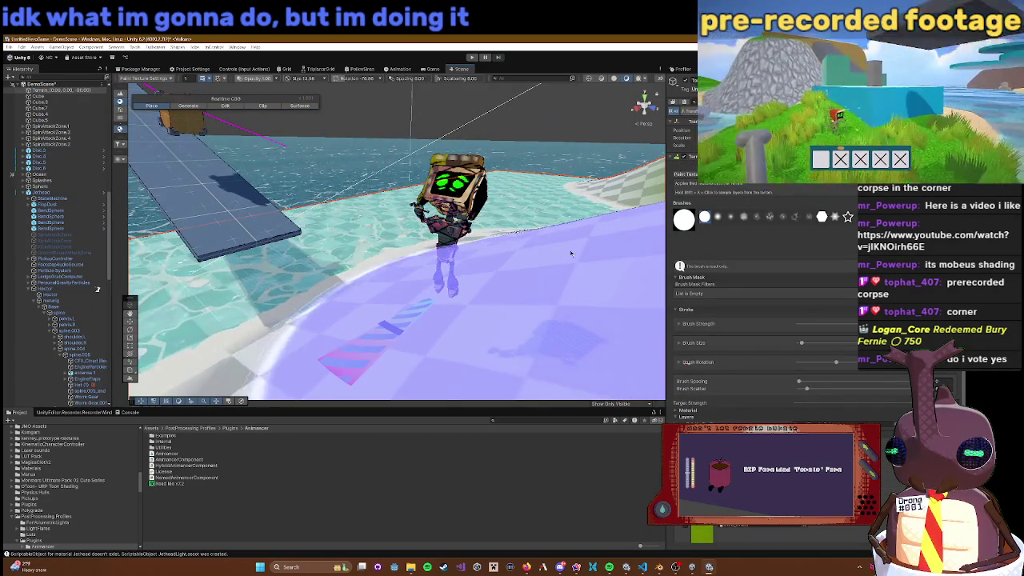
pyautogui.click(531, 248)
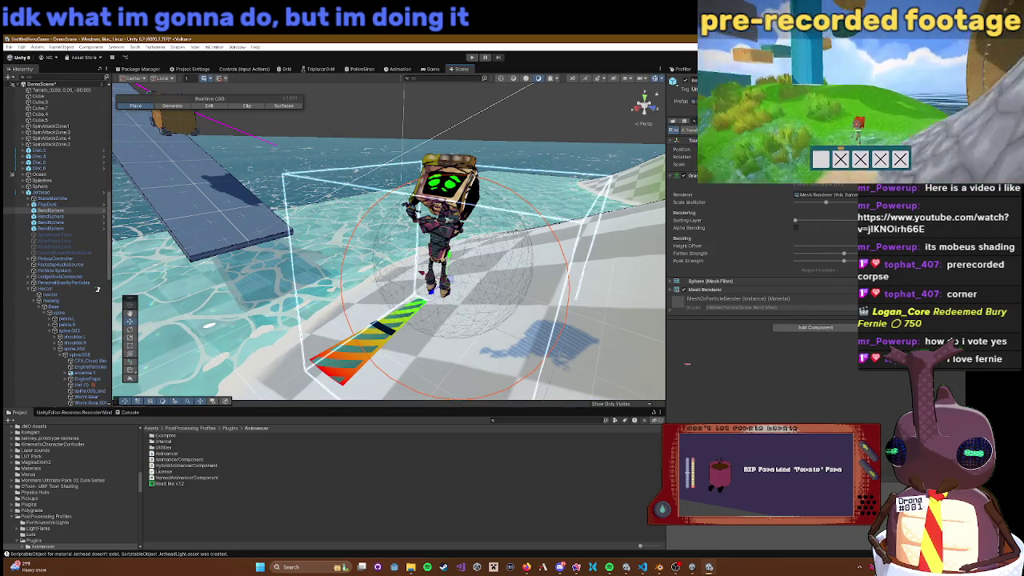
pyautogui.click(472, 170)
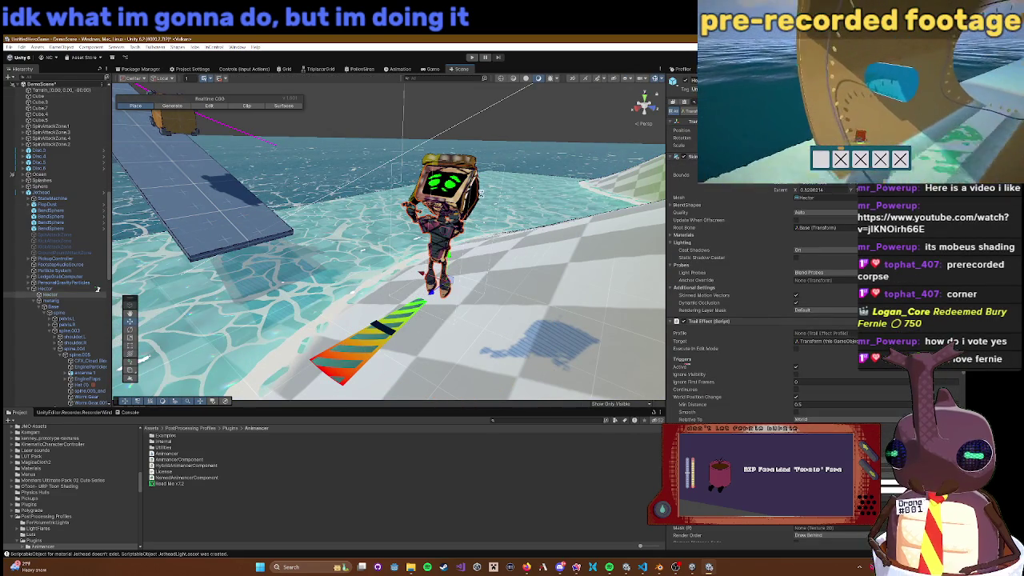
pyautogui.scroll(-10, 782, 317)
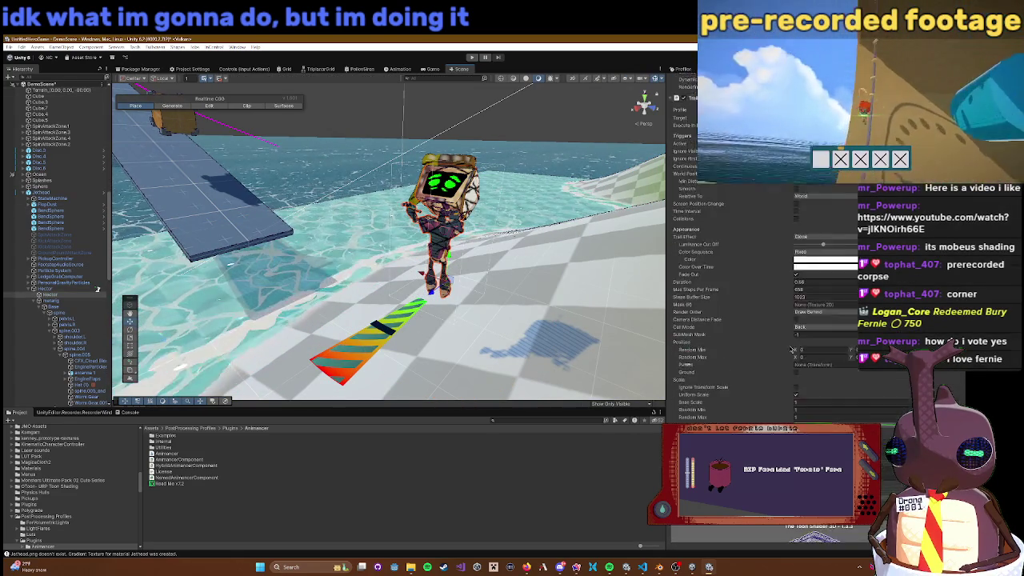
pyautogui.scroll(-5, 688, 344)
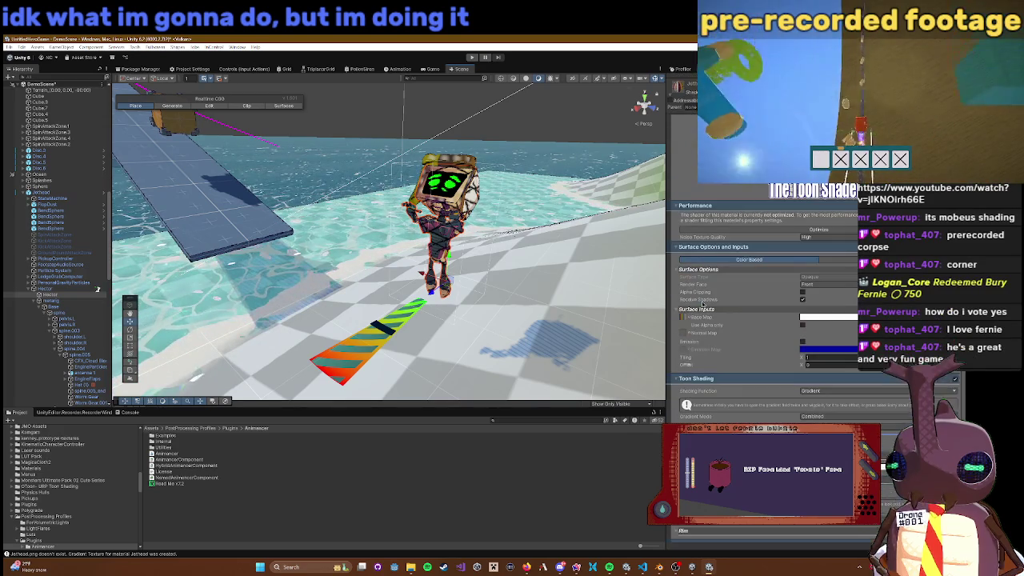
# Step: Assign HectorTexture, found by searching 'hect', as the material's Base Map
pyautogui.click(686, 318)
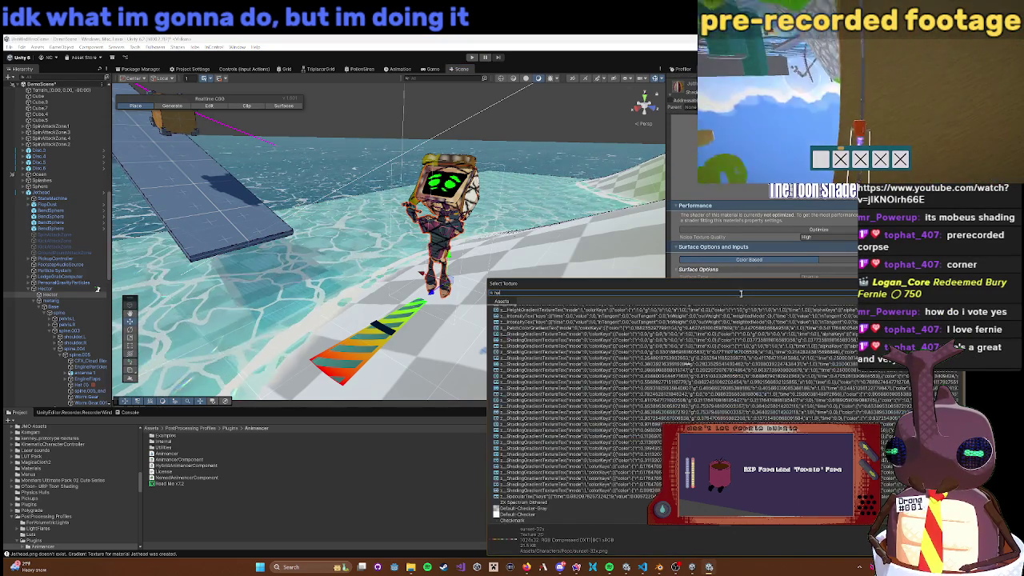
pyautogui.write('hect')
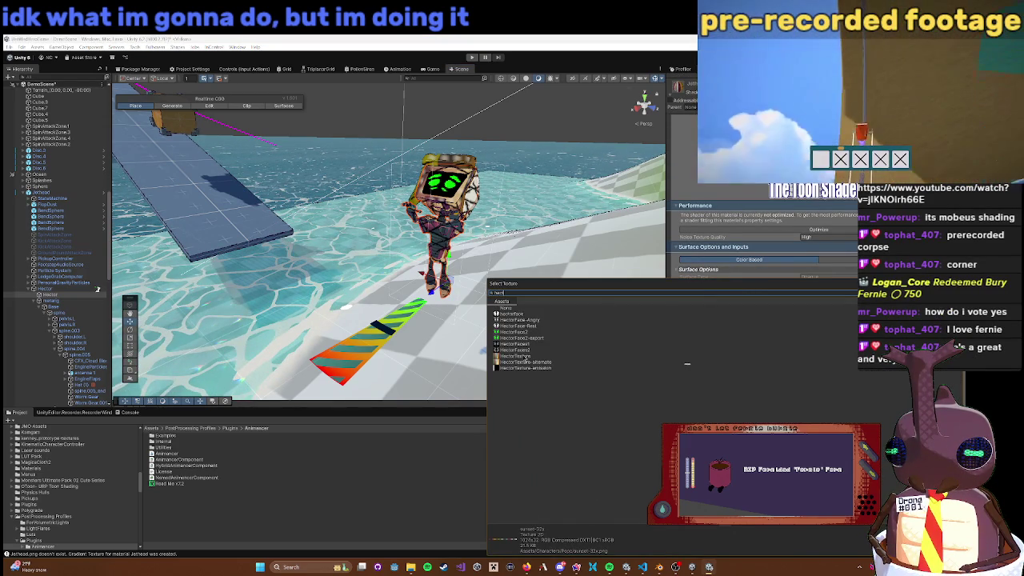
pyautogui.click(523, 356)
pyautogui.doubleClick(523, 357)
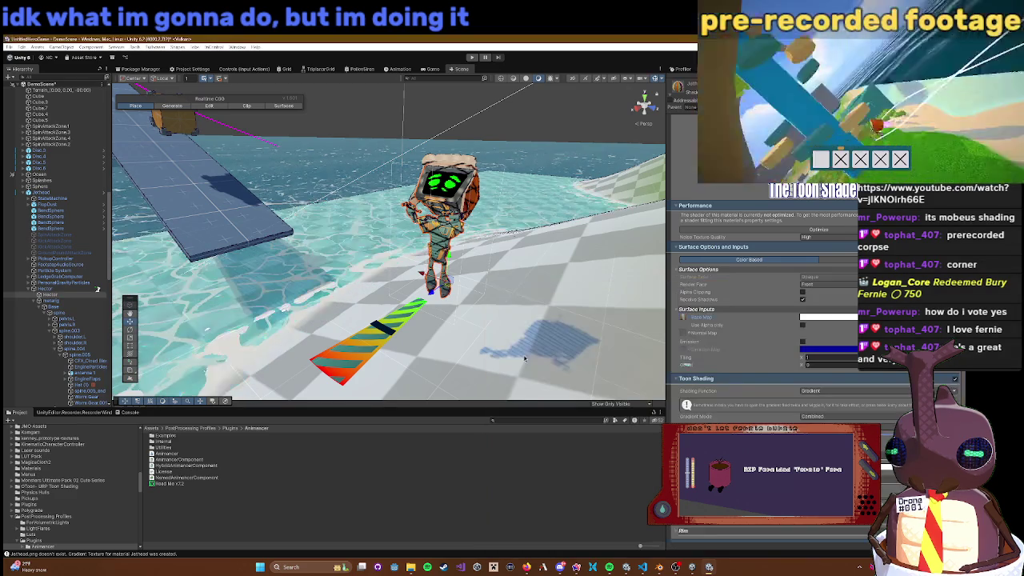
pyautogui.moveTo(575, 234)
pyautogui.mouseDown()
pyautogui.moveTo(317, 227)
pyautogui.moveTo(328, 233)
pyautogui.mouseUp()
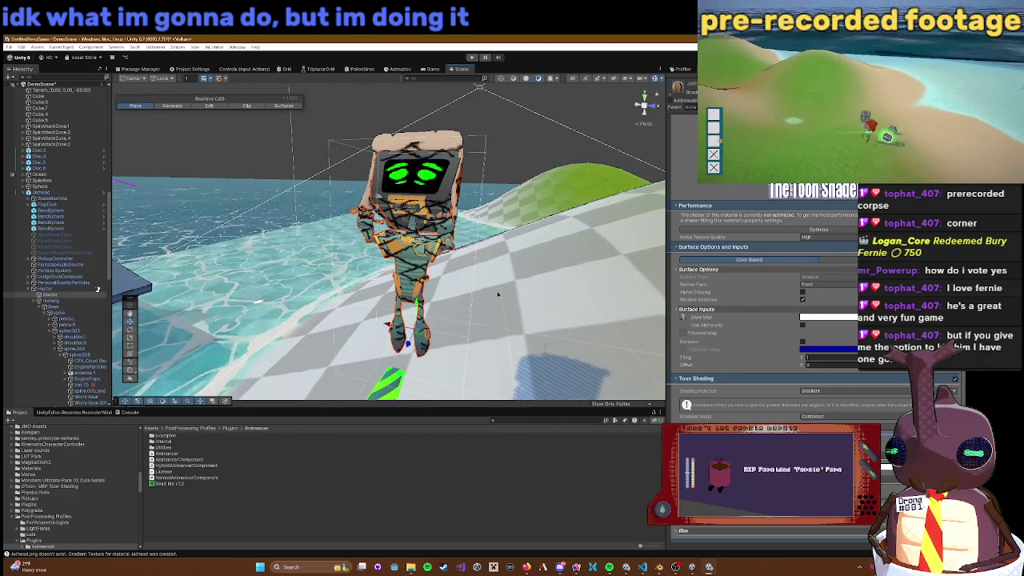
# Step: Enter Play mode to preview the textured robot in the Game view
pyautogui.scroll(-3, 816, 344)
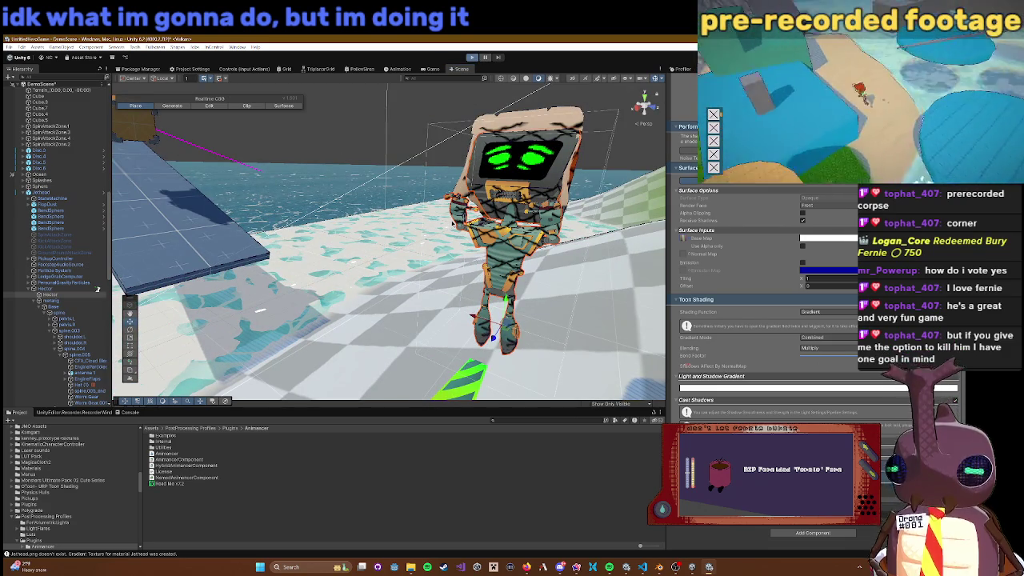
pyautogui.hotkey('ctrl', '2')
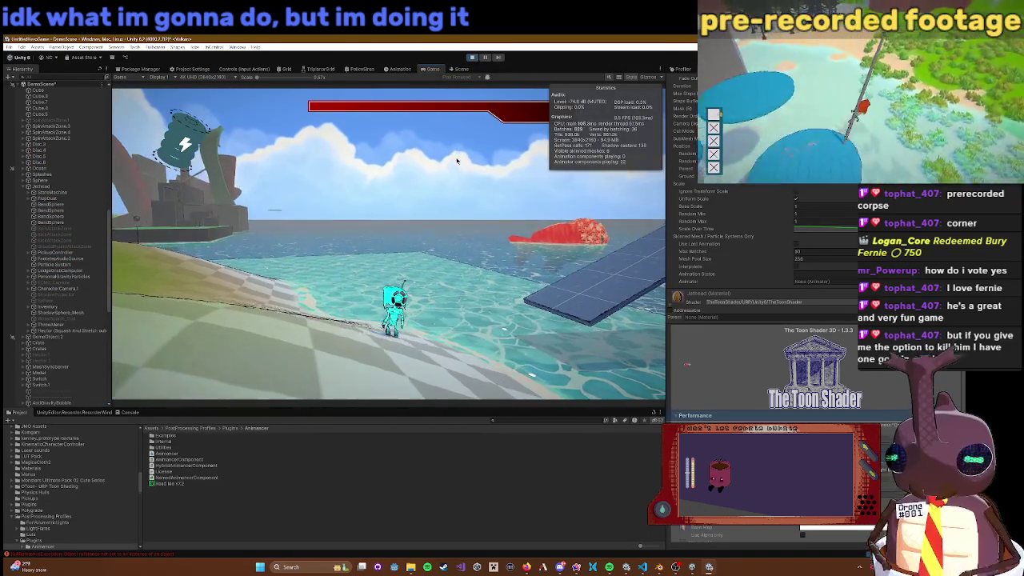
pyautogui.doubleClick(432, 70)
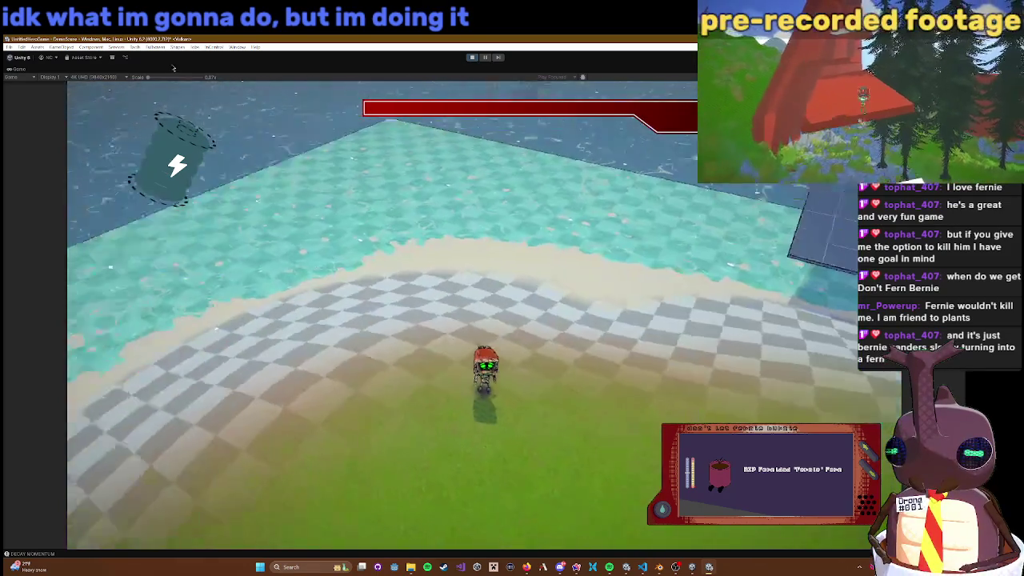
pyautogui.hotkey('shift', 'space')
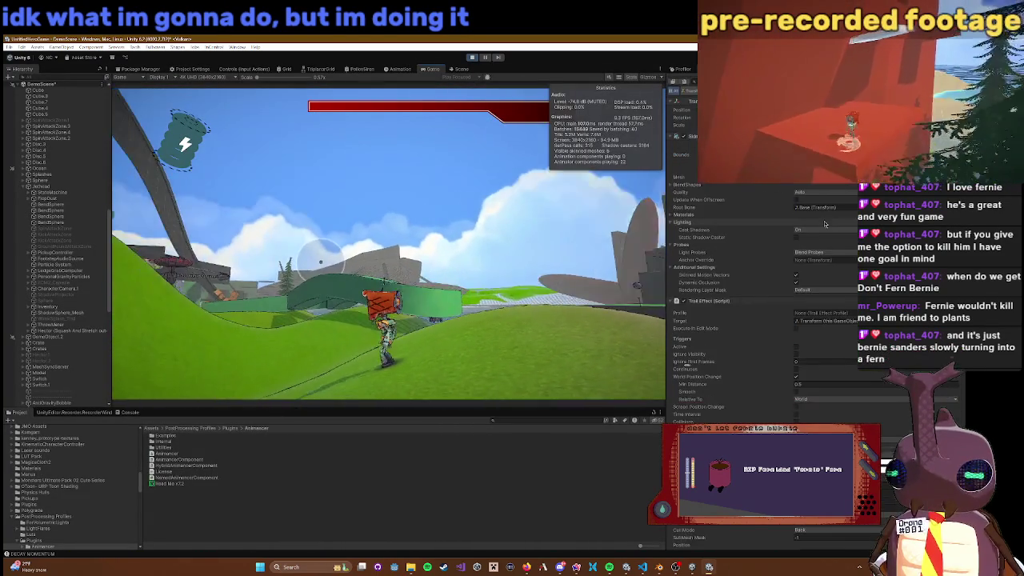
# Step: Scroll to the Jethead material's Toon Shading section and move the floating window aside
pyautogui.scroll(-10, 828, 232)
pyautogui.scroll(-6, 831, 240)
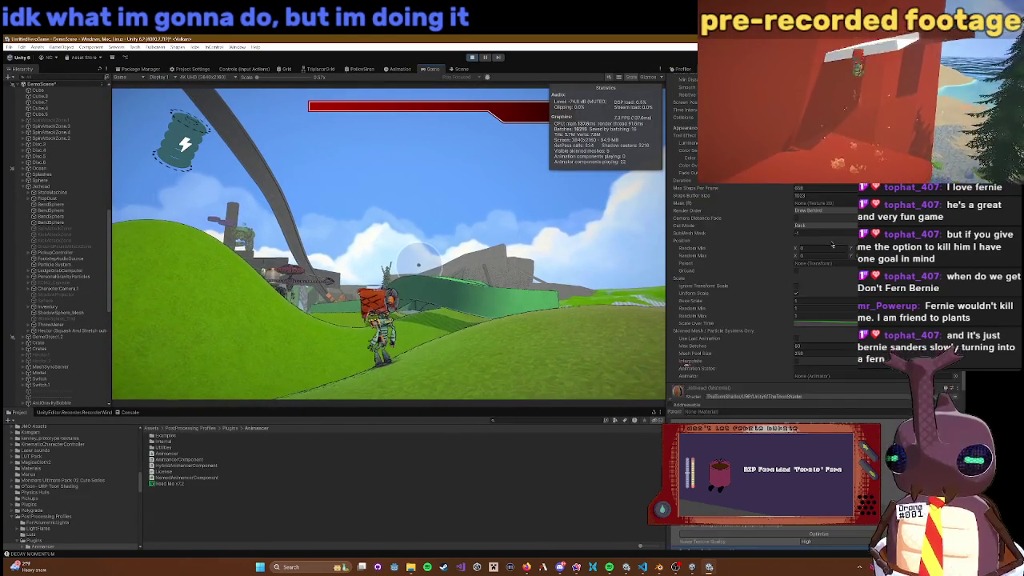
pyautogui.moveTo(826, 460)
pyautogui.mouseDown()
pyautogui.moveTo(195, 459)
pyautogui.moveTo(175, 486)
pyautogui.mouseUp()
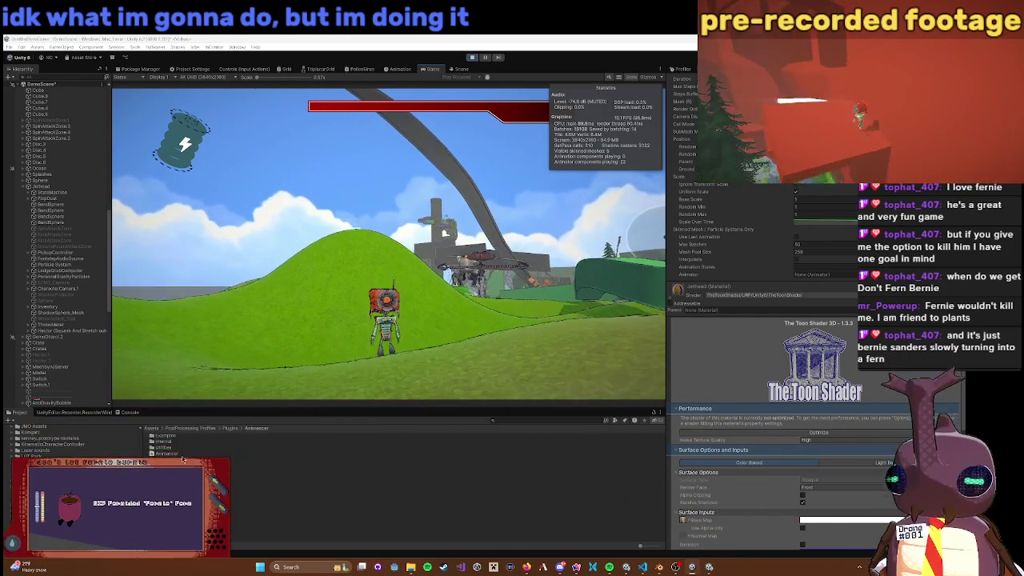
pyautogui.scroll(-5, 789, 458)
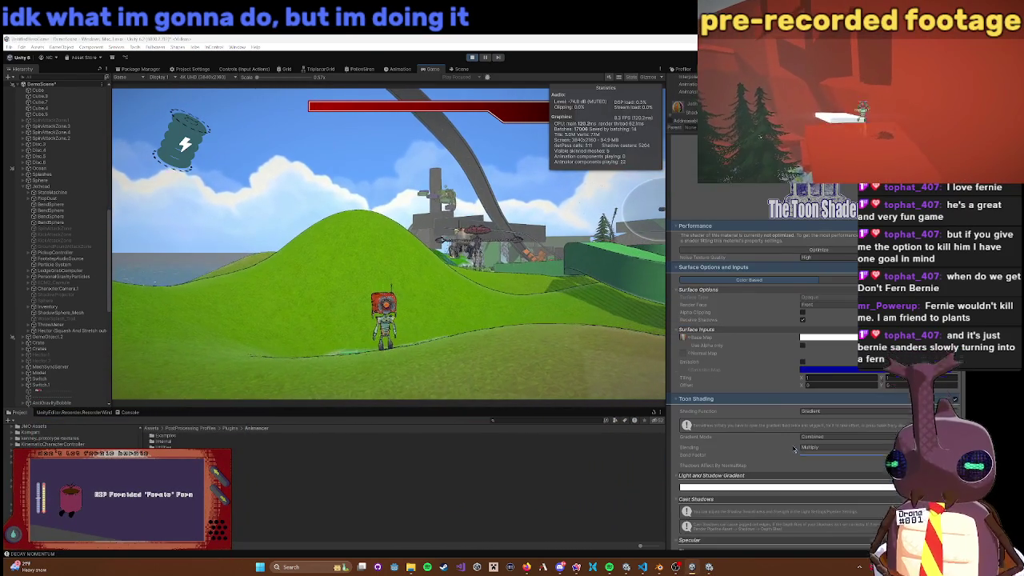
pyautogui.scroll(-3, 775, 374)
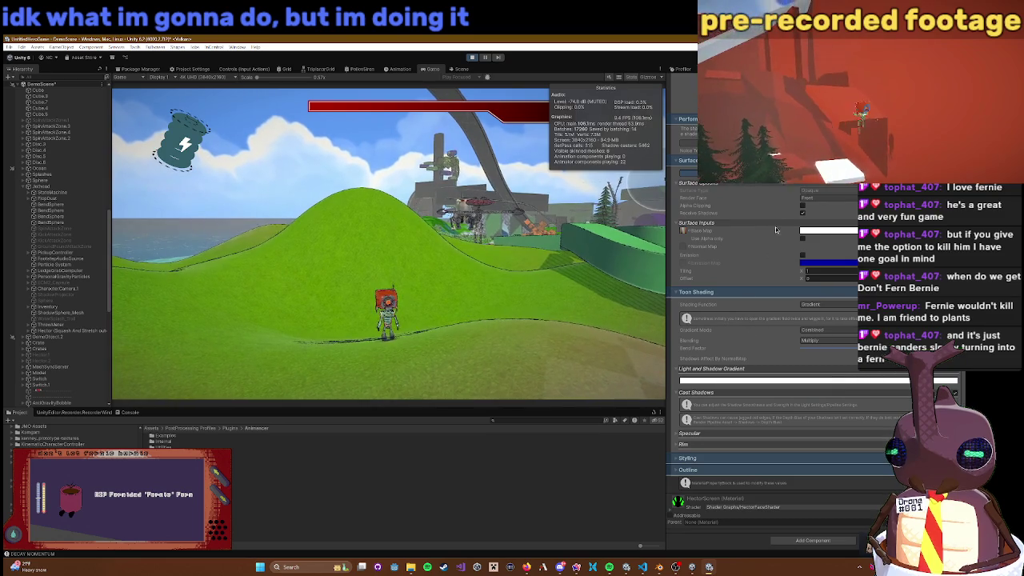
pyautogui.scroll(1, 748, 360)
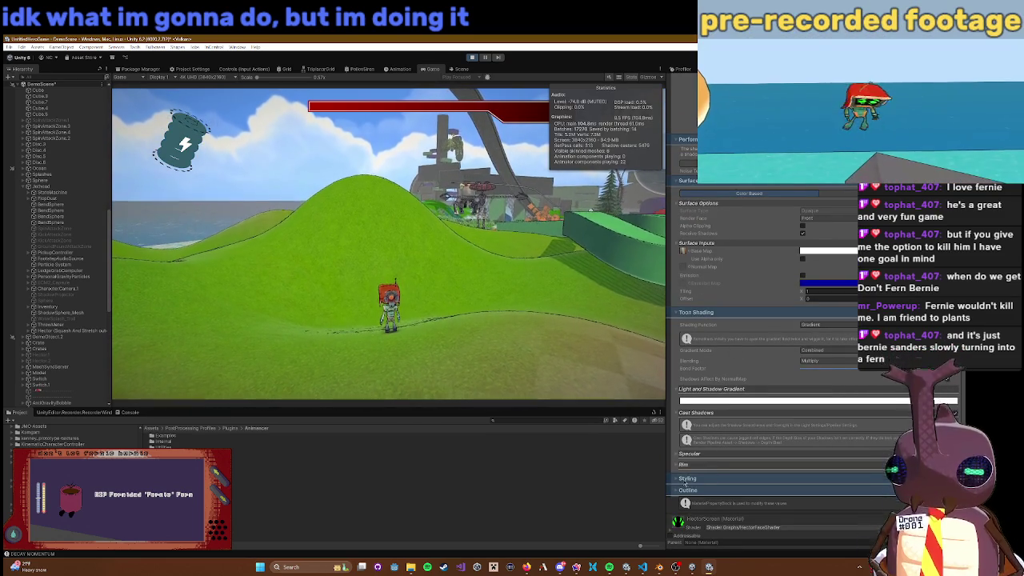
# Step: Raise the robot material's Number Of Cels under Styling and shift its Terminator Position
pyautogui.click(686, 478)
pyautogui.scroll(-3, 704, 438)
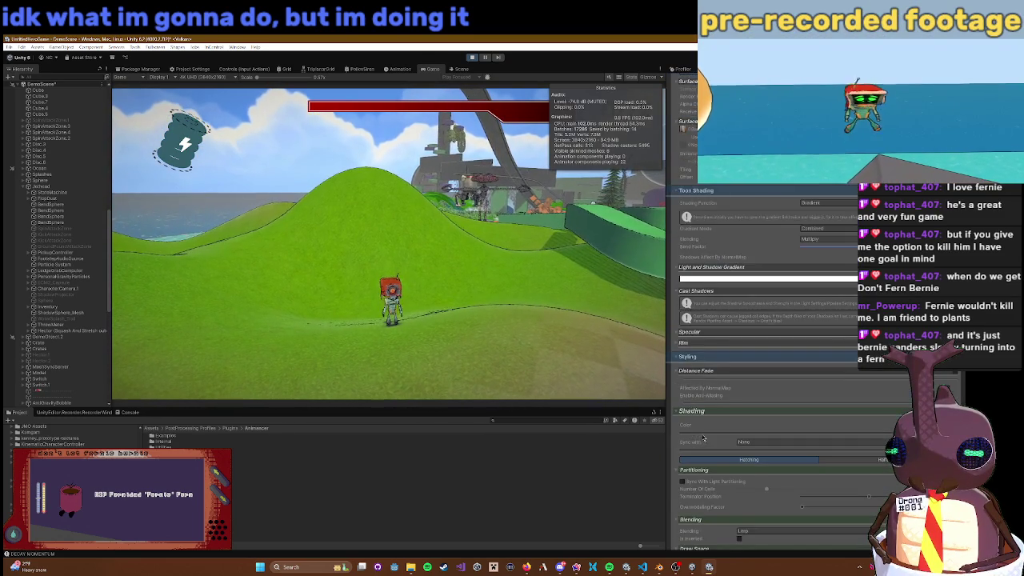
pyautogui.scroll(-1, 703, 437)
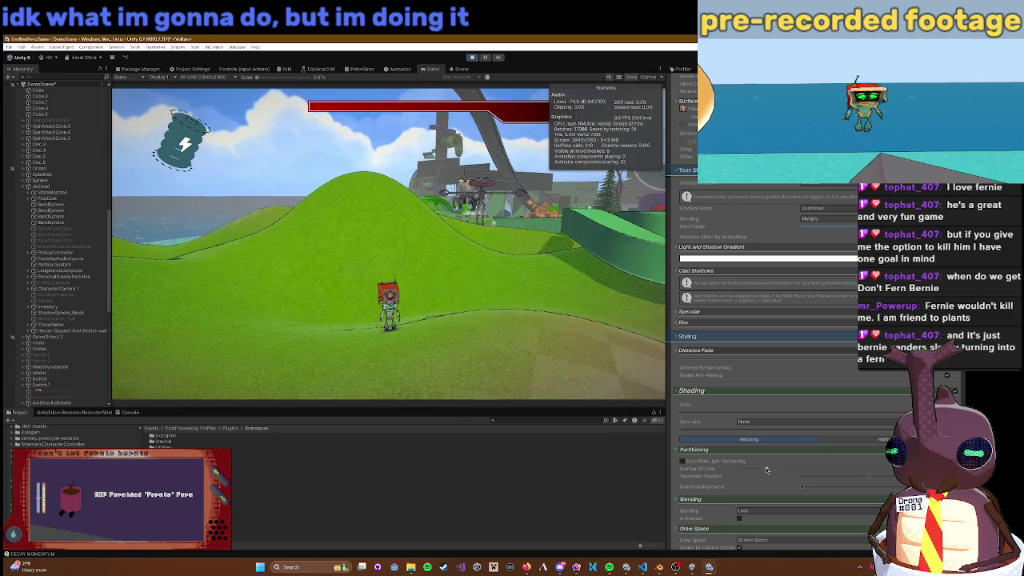
pyautogui.moveTo(770, 471)
pyautogui.mouseDown()
pyautogui.moveTo(786, 471)
pyautogui.moveTo(765, 472)
pyautogui.mouseUp()
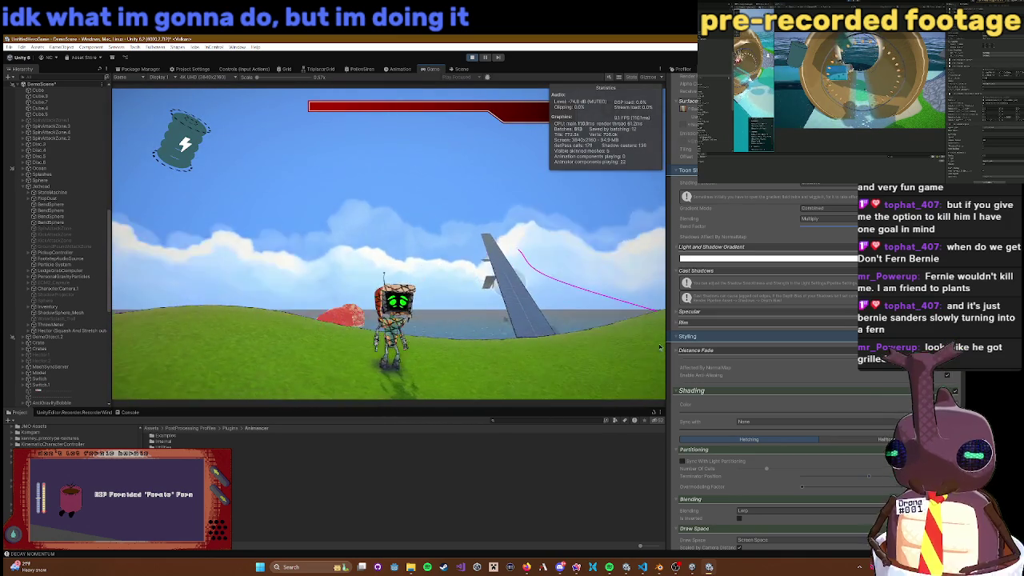
pyautogui.scroll(-2, 753, 408)
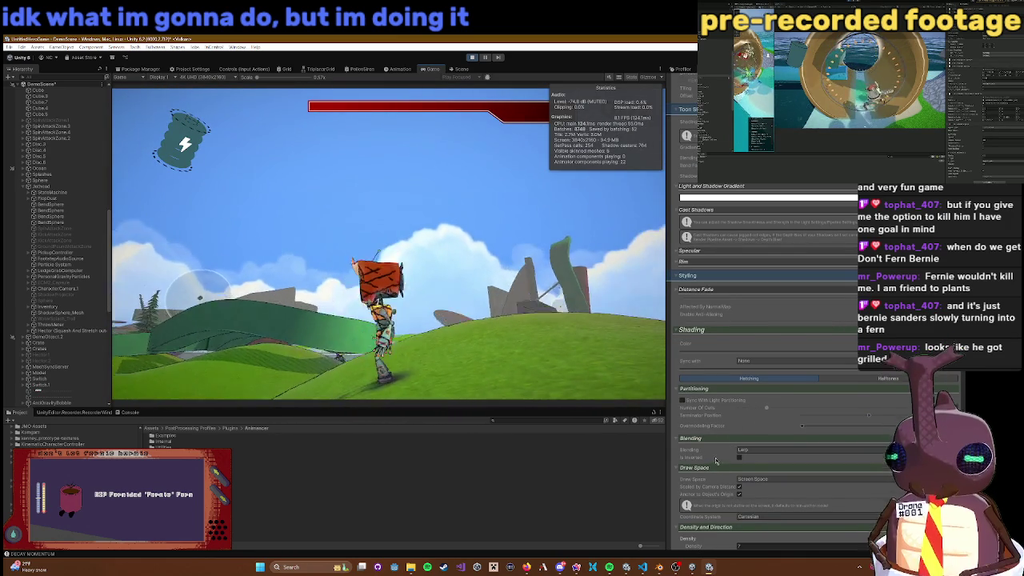
pyautogui.scroll(-1, 724, 466)
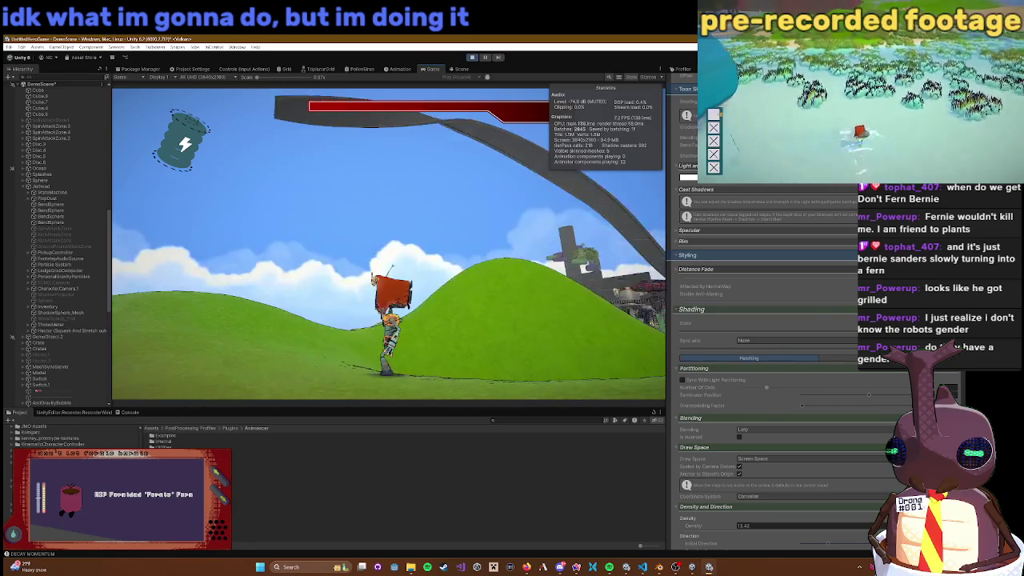
pyautogui.scroll(3, 833, 493)
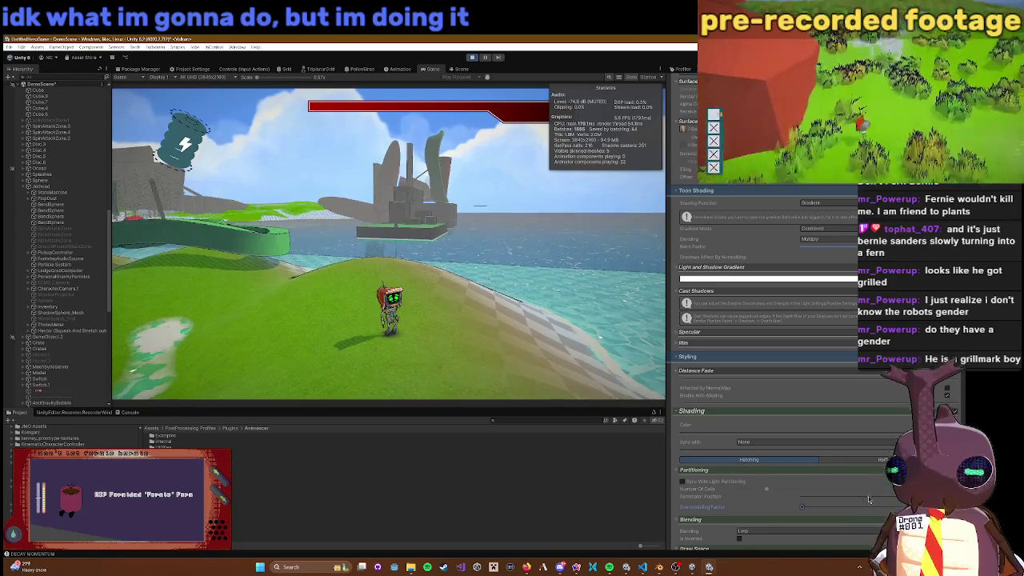
pyautogui.click(867, 496)
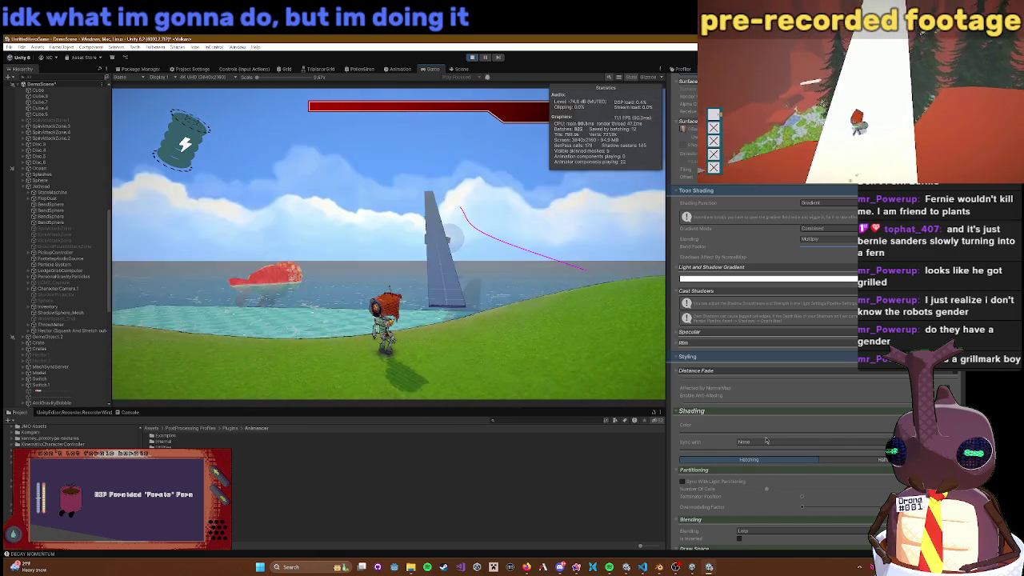
# Step: Make the Light and Shadow Gradient's first key dark grey, then close the editors
pyautogui.click(725, 279)
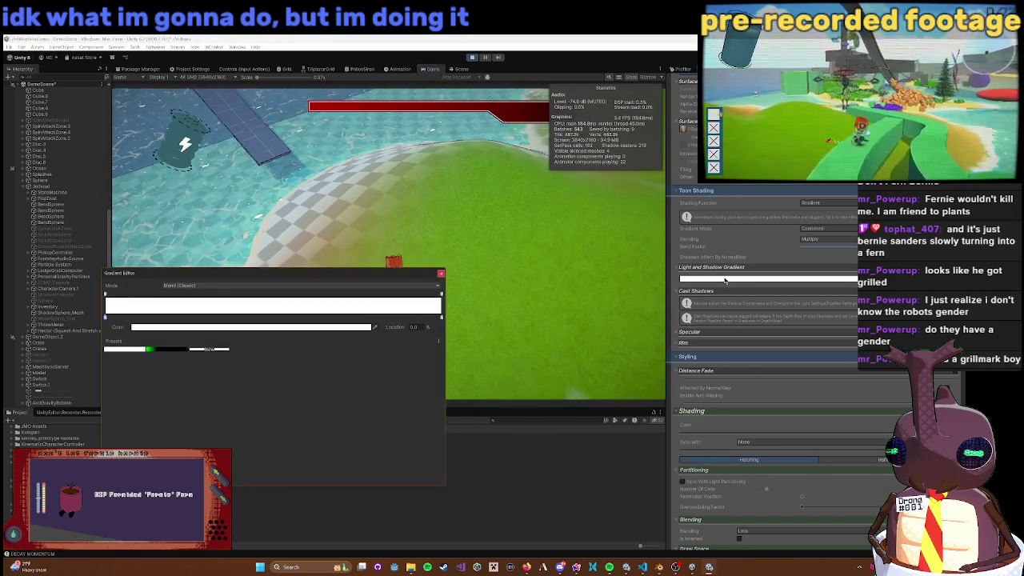
pyautogui.click(240, 326)
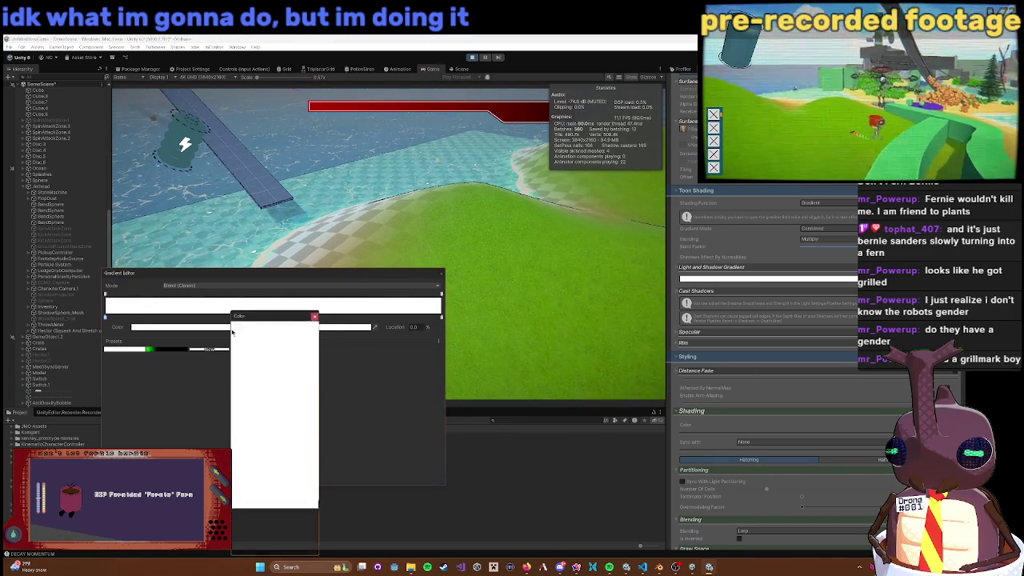
pyautogui.click(256, 395)
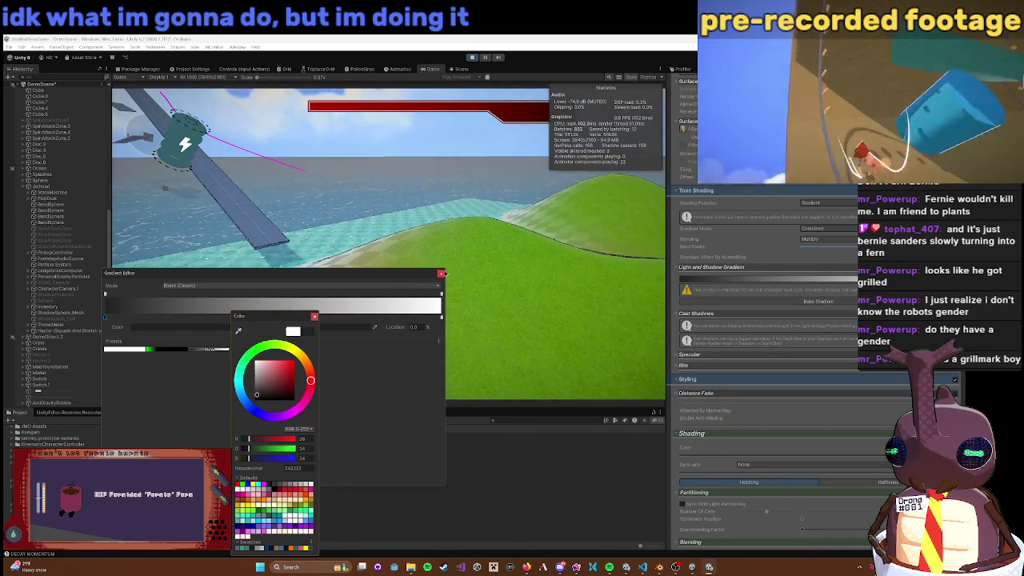
pyautogui.click(440, 274)
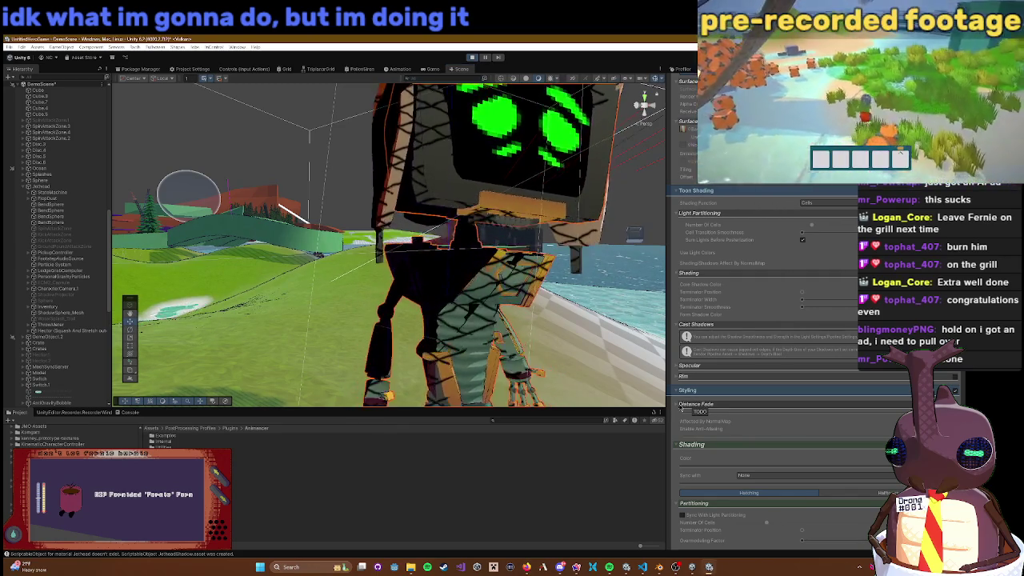
# Step: Keep hatching Sync With at None and lower Cell Transition Smoothness for harder edges
pyautogui.click(753, 475)
pyautogui.click(717, 478)
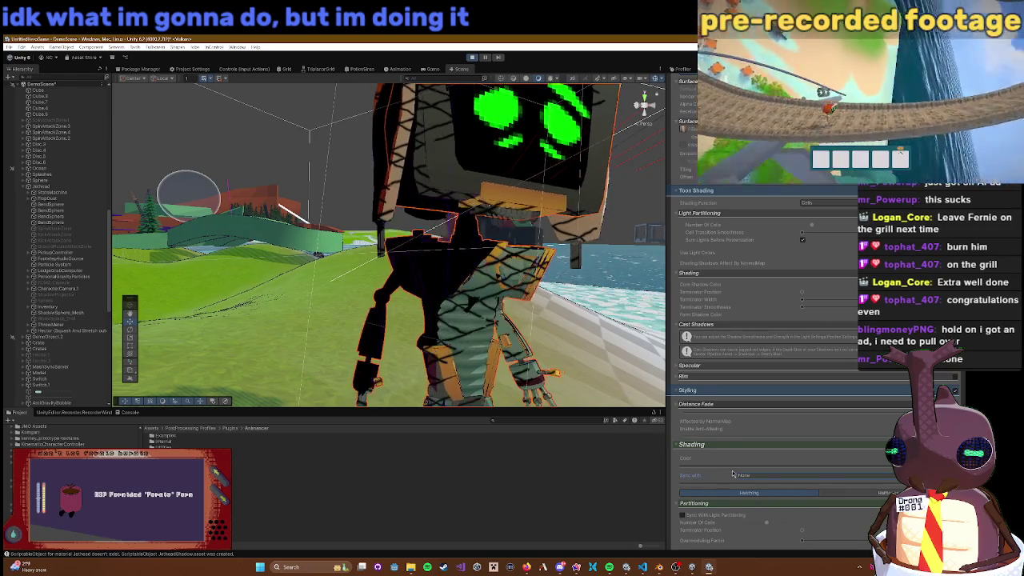
pyautogui.scroll(-1, 745, 481)
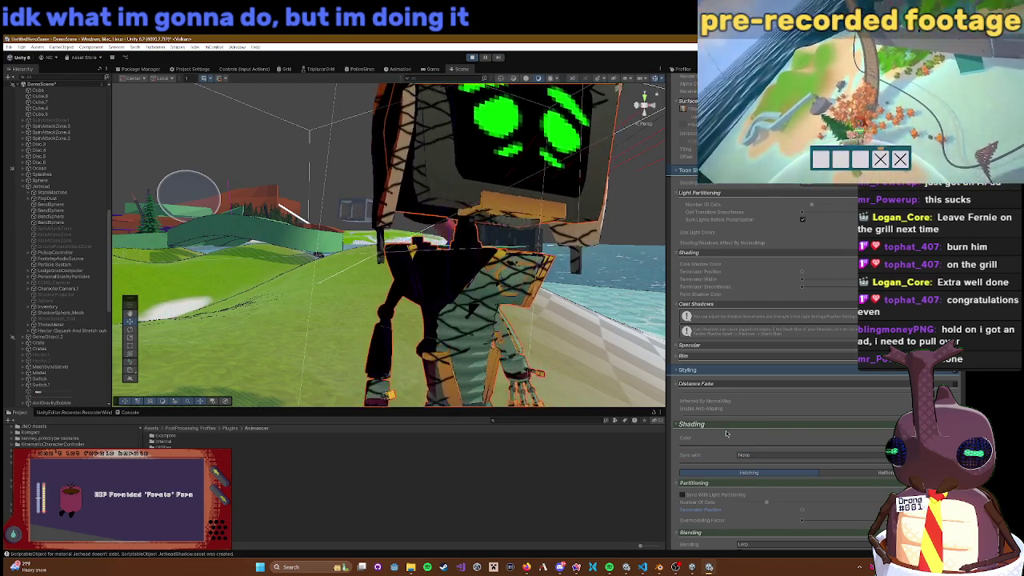
pyautogui.scroll(1, 777, 422)
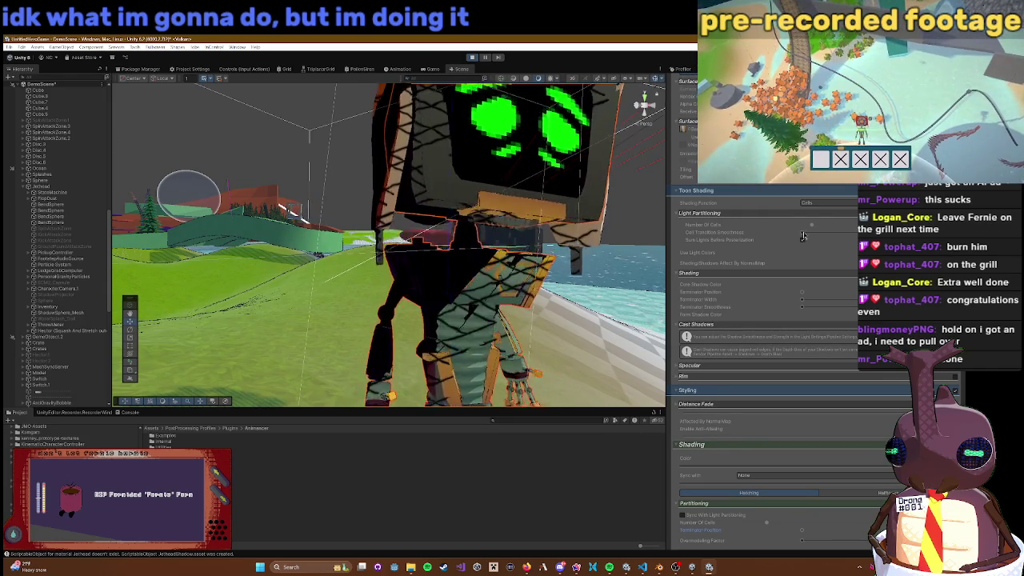
pyautogui.moveTo(851, 238); pyautogui.dragTo(816, 237)
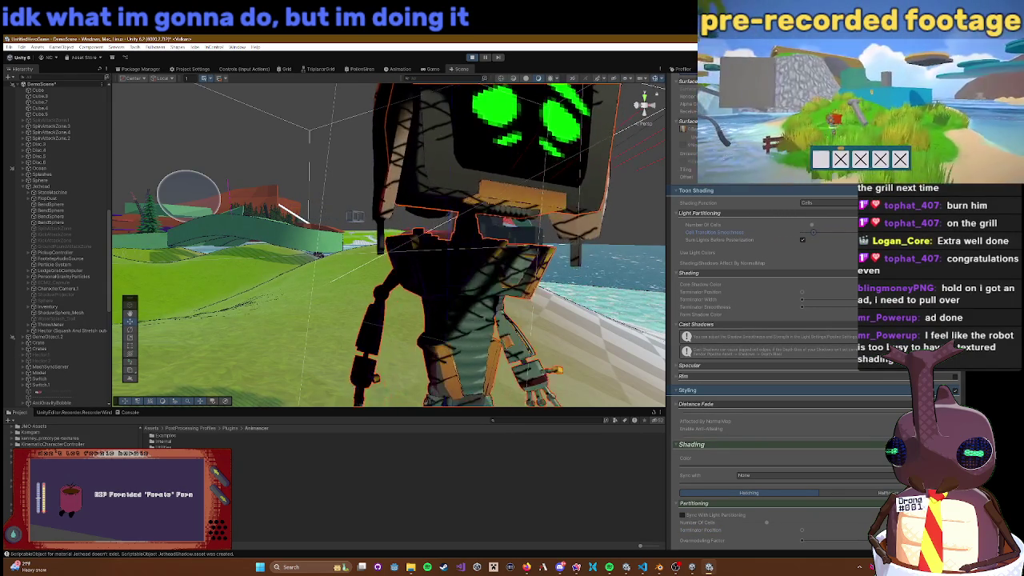
pyautogui.click(800, 458)
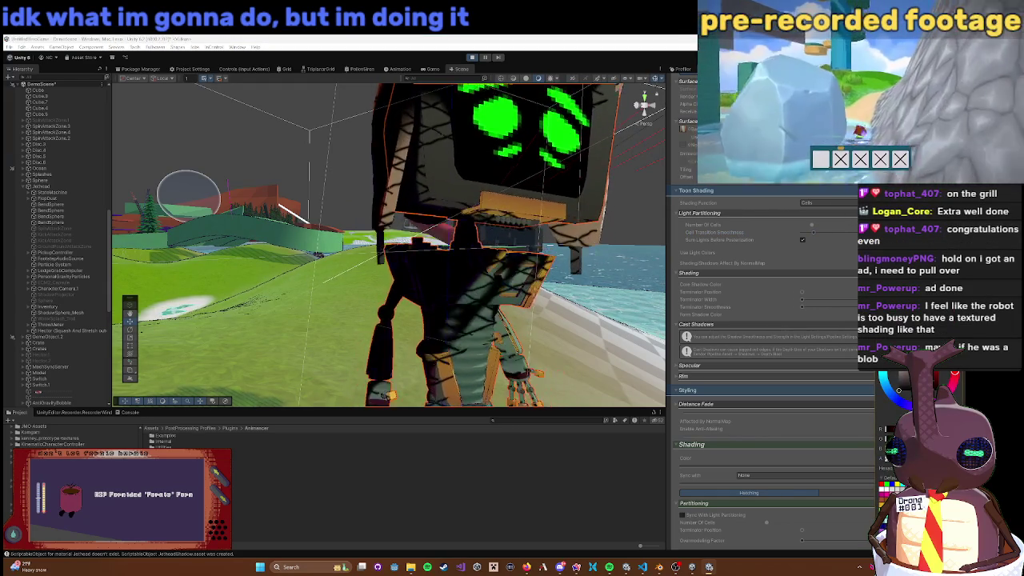
pyautogui.press('Escape')
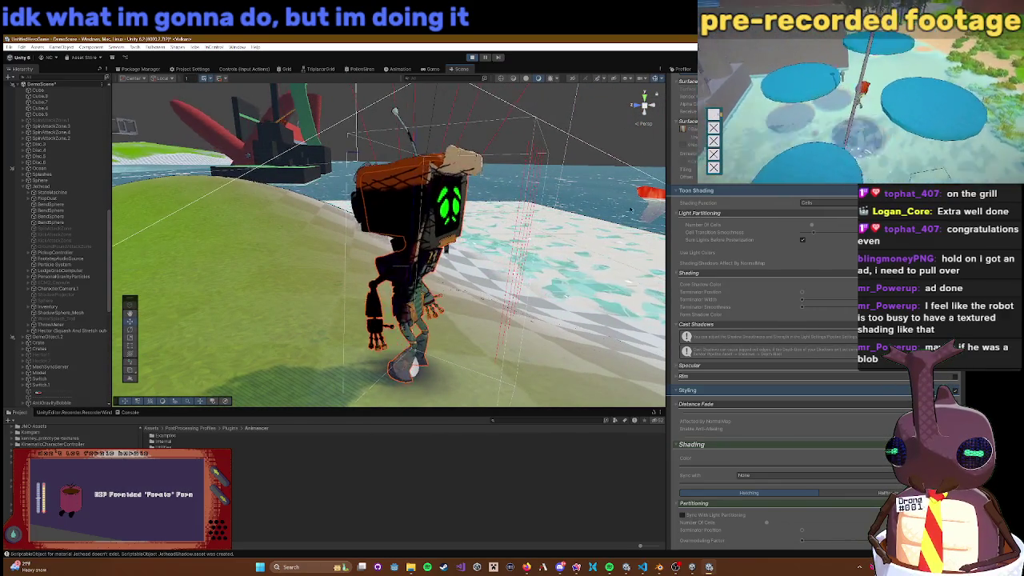
pyautogui.scroll(2, 855, 250)
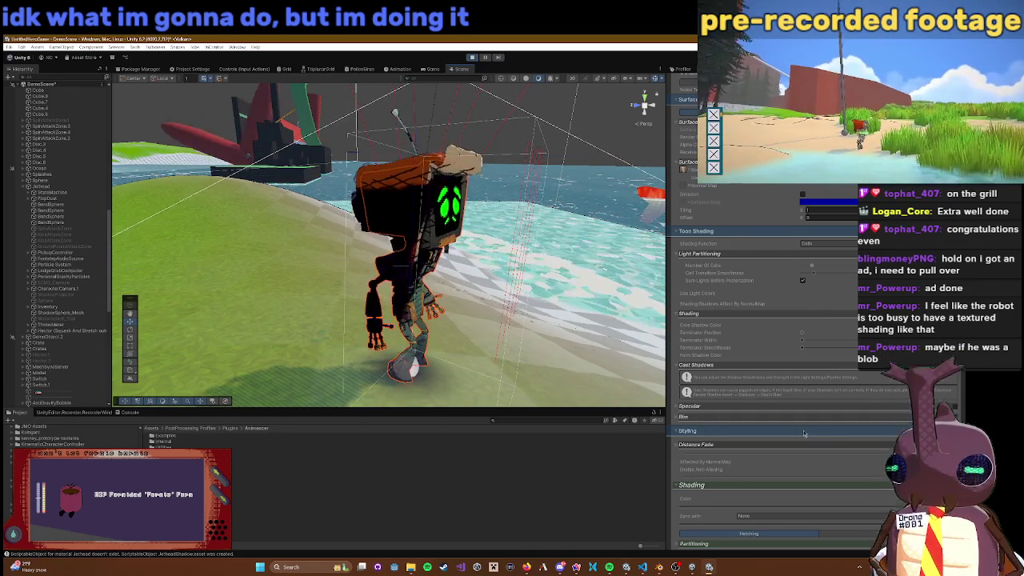
pyautogui.scroll(-4, 804, 430)
pyautogui.scroll(-3, 805, 423)
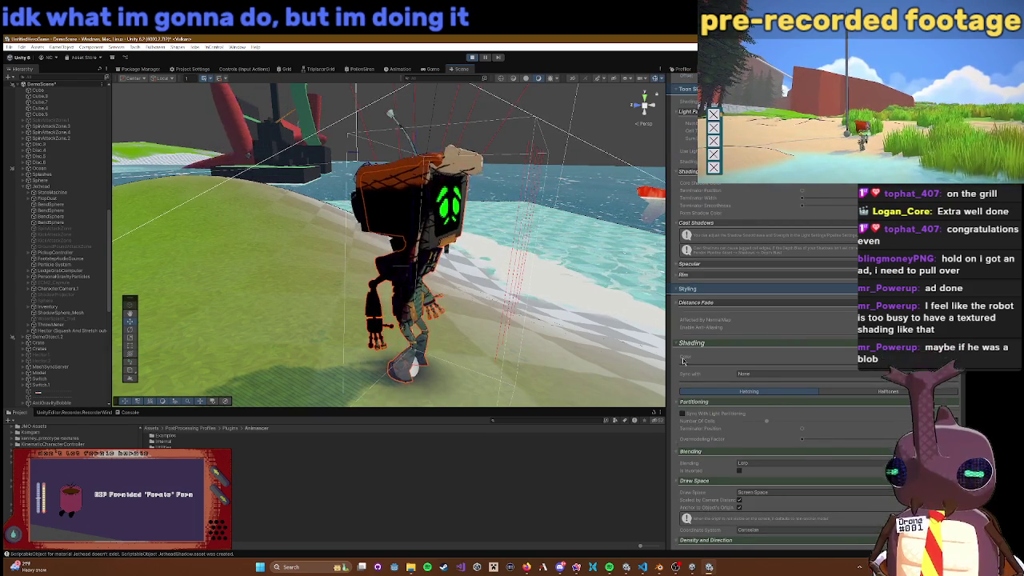
# Step: Switch the material's Shading Function to Gradient
pyautogui.scroll(8, 764, 318)
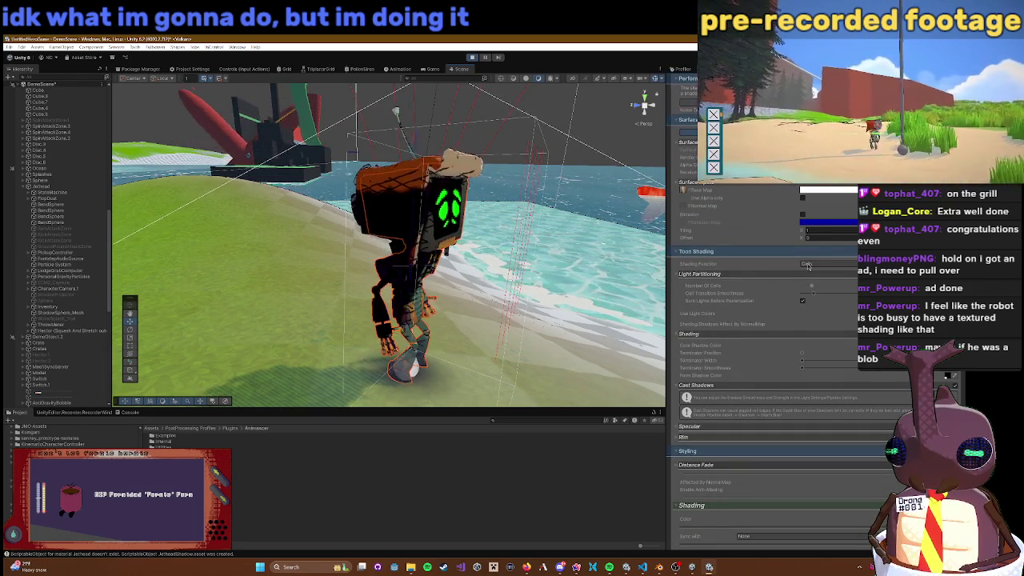
pyautogui.click(808, 265)
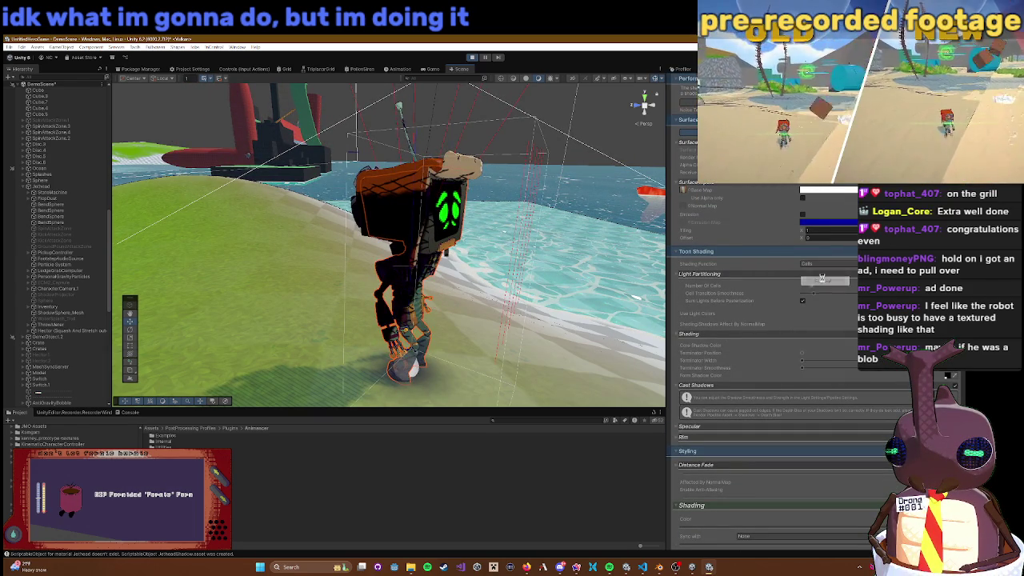
pyautogui.click(822, 280)
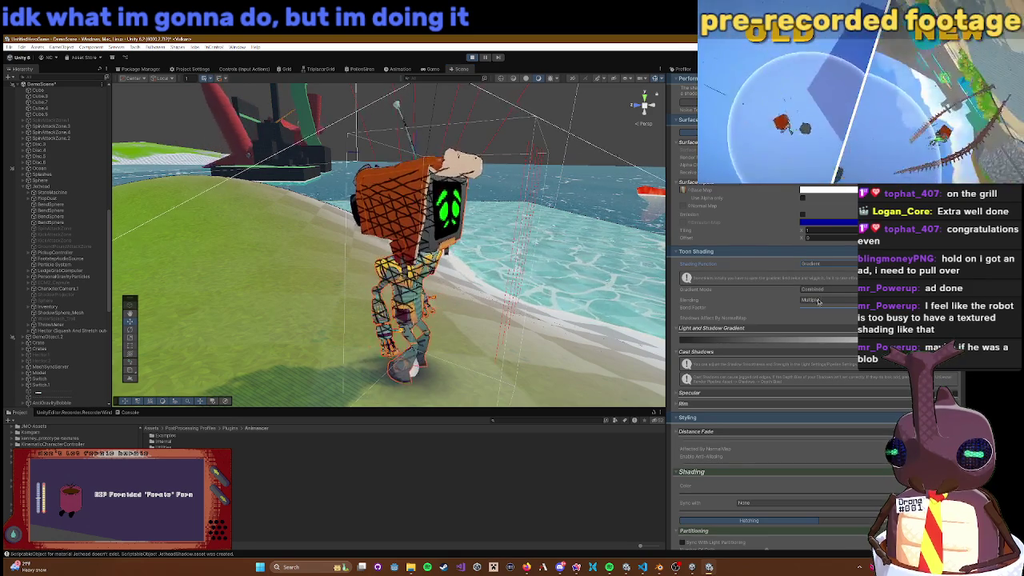
# Step: Set the Light and Shadow Gradient to Fixed, dark key near 37%, and bake it
pyautogui.click(809, 339)
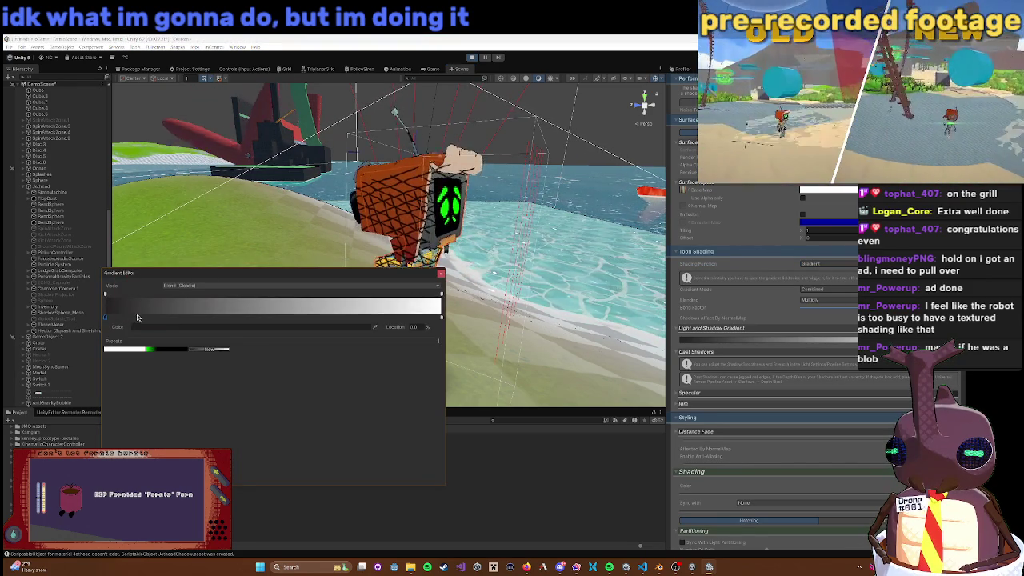
pyautogui.click(181, 285)
pyautogui.click(181, 315)
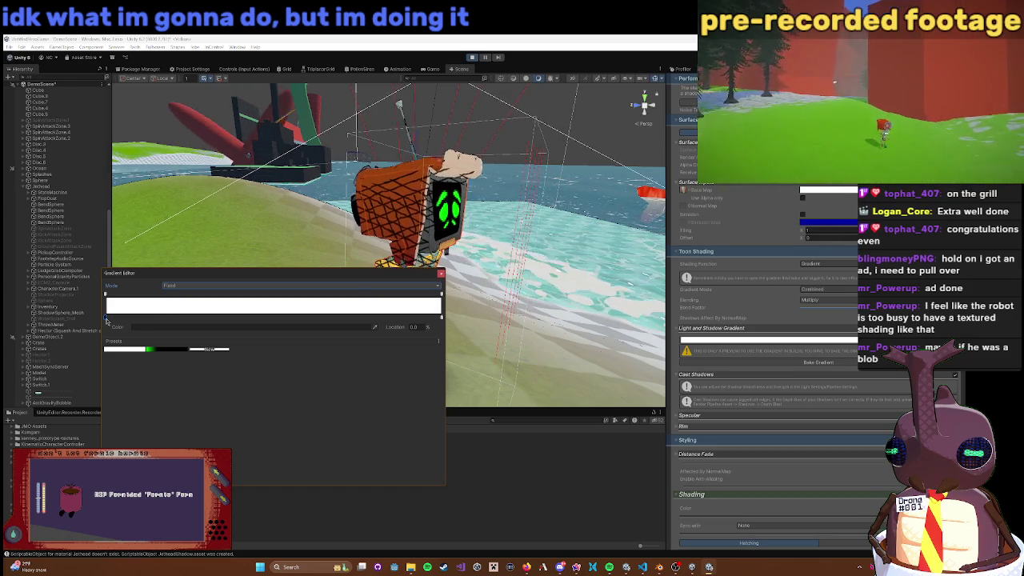
pyautogui.click(230, 320)
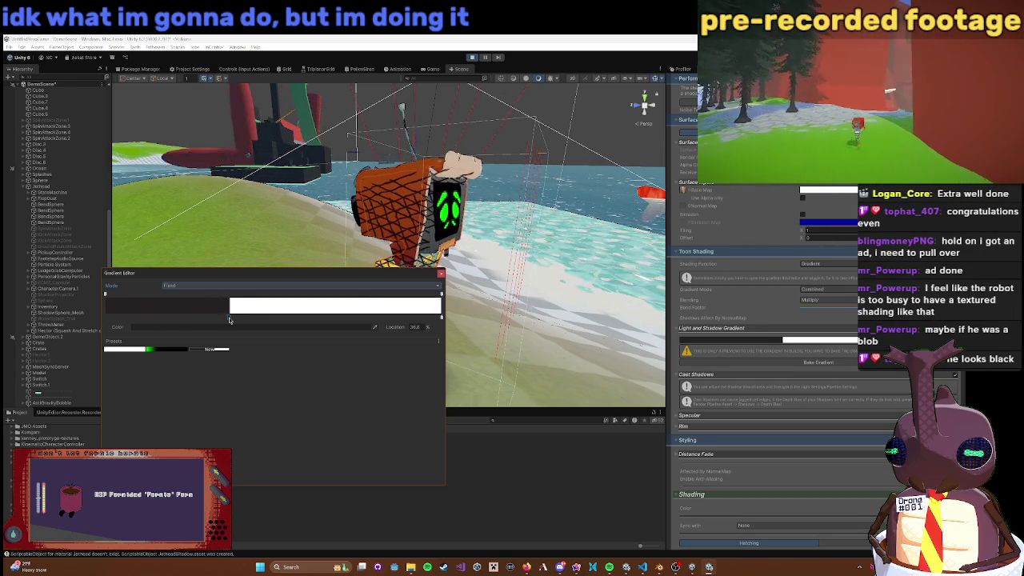
pyautogui.click(441, 274)
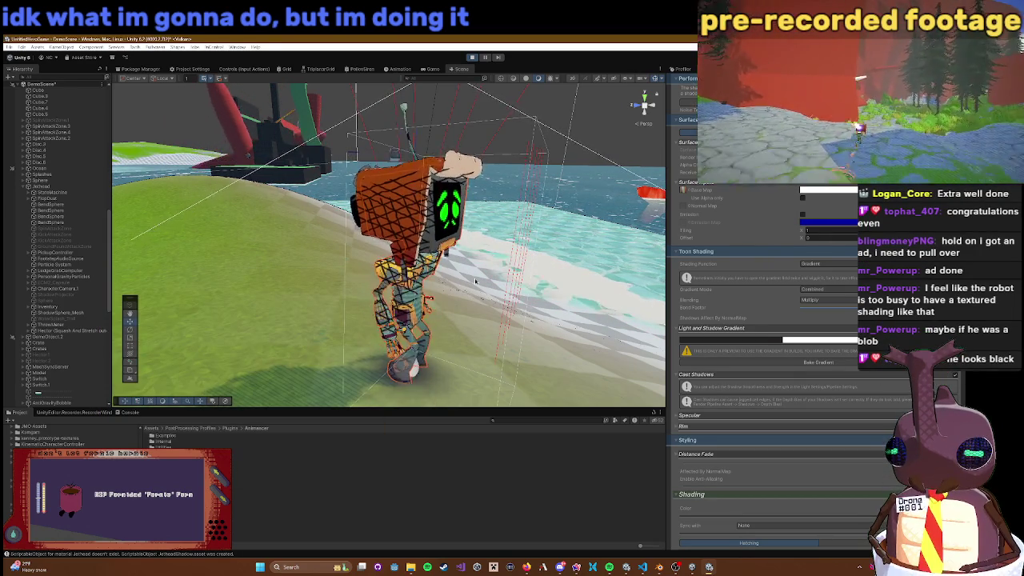
pyautogui.moveTo(513, 310); pyautogui.dragTo(660, 305)
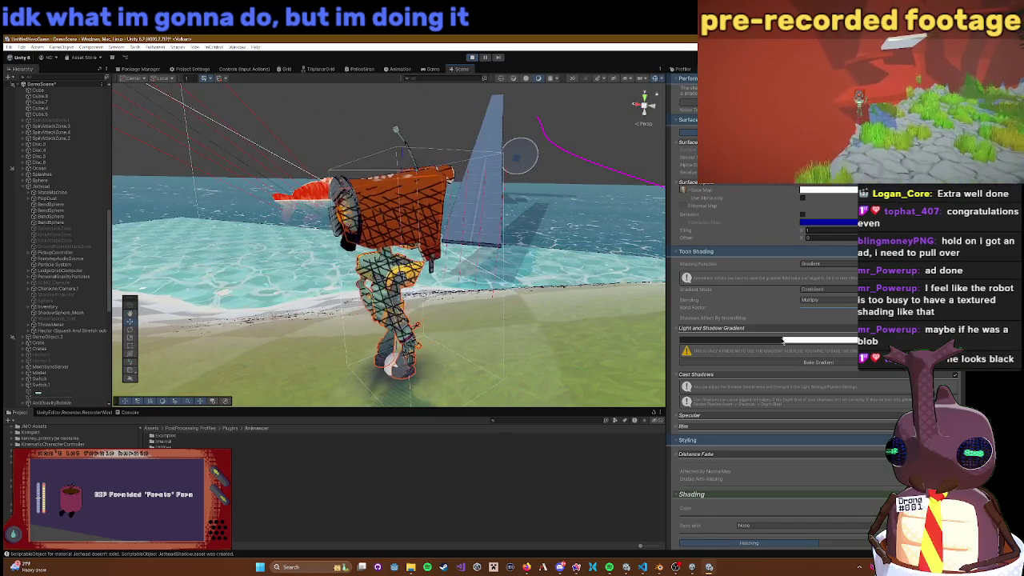
pyautogui.click(810, 362)
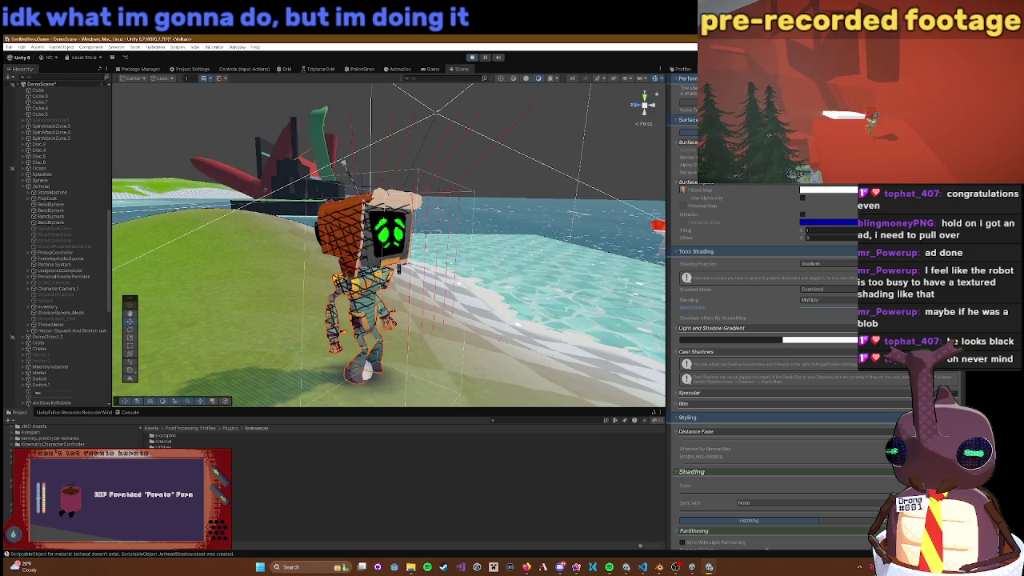
pyautogui.moveTo(477, 282)
pyautogui.mouseDown()
pyautogui.moveTo(246, 221)
pyautogui.moveTo(328, 271)
pyautogui.moveTo(510, 296)
pyautogui.moveTo(631, 300)
pyautogui.moveTo(637, 273)
pyautogui.moveTo(640, 292)
pyautogui.mouseUp()
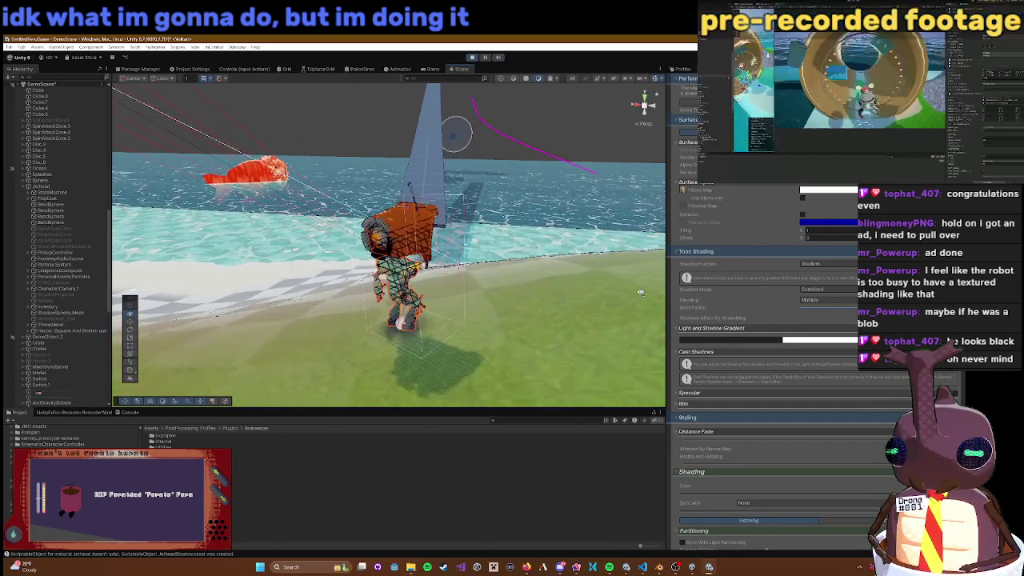
pyautogui.scroll(3, 541, 253)
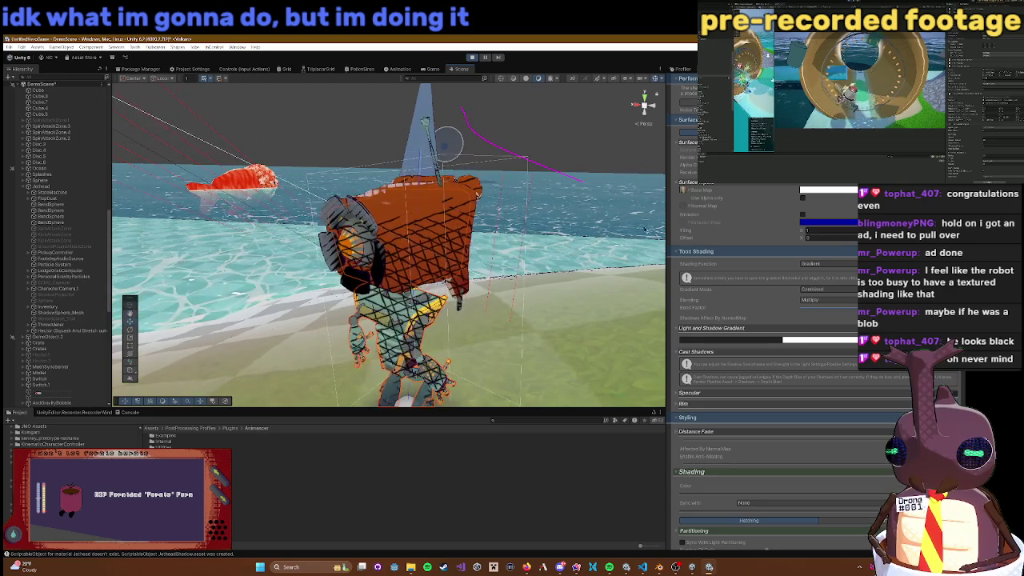
pyautogui.moveTo(645, 230)
pyautogui.mouseDown()
pyautogui.moveTo(504, 236)
pyautogui.moveTo(509, 126)
pyautogui.mouseUp()
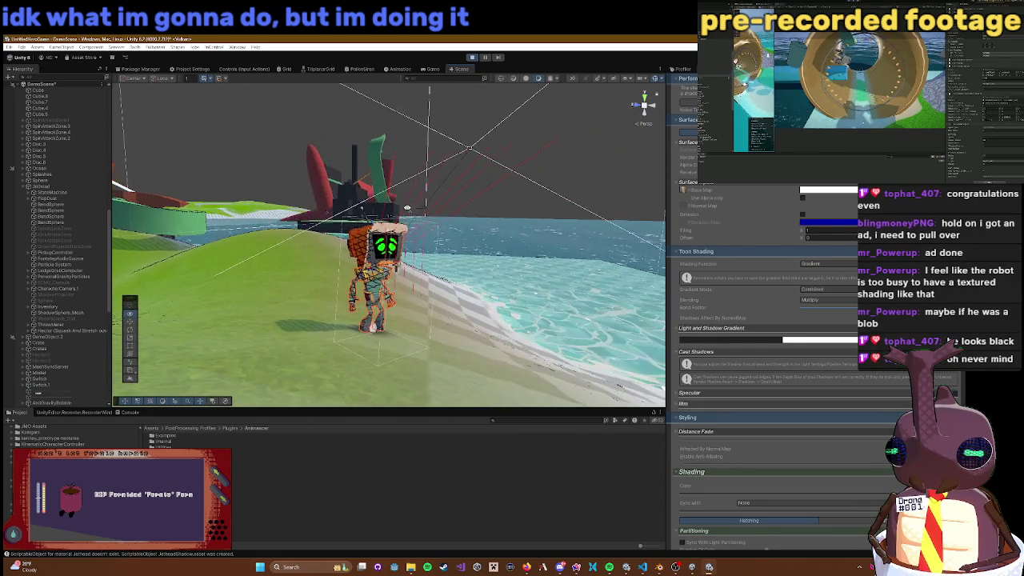
pyautogui.scroll(3, 388, 253)
pyautogui.moveTo(406, 209); pyautogui.dragTo(447, 211)
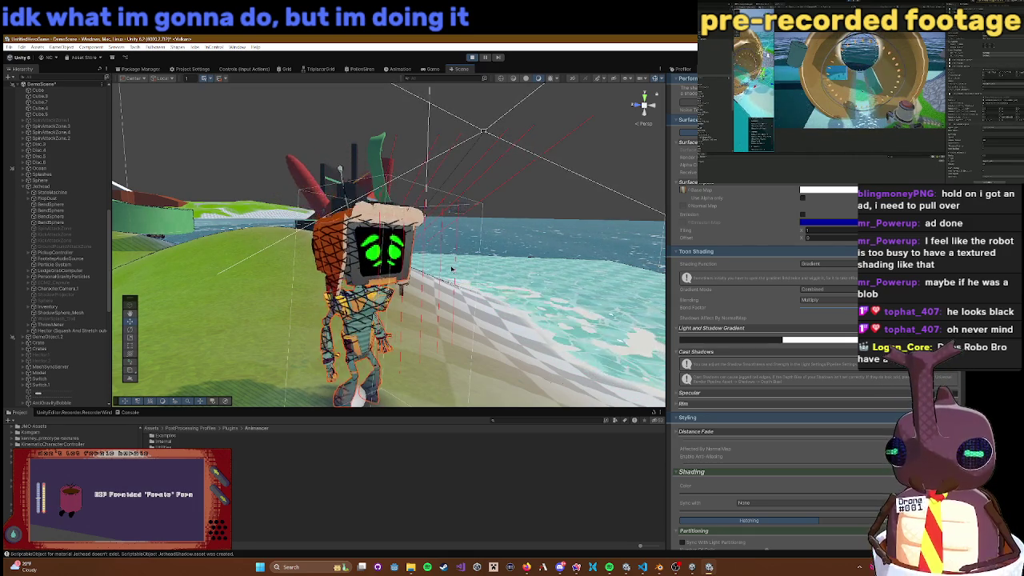
pyautogui.moveTo(546, 296)
pyautogui.mouseDown()
pyautogui.moveTo(516, 303)
pyautogui.moveTo(416, 282)
pyautogui.mouseUp()
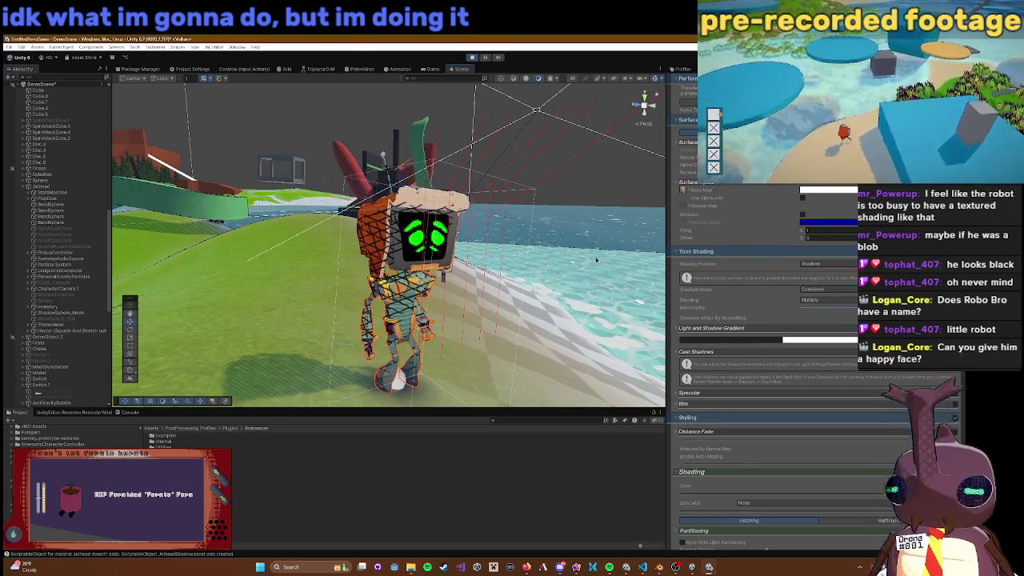
pyautogui.scroll(2, 552, 262)
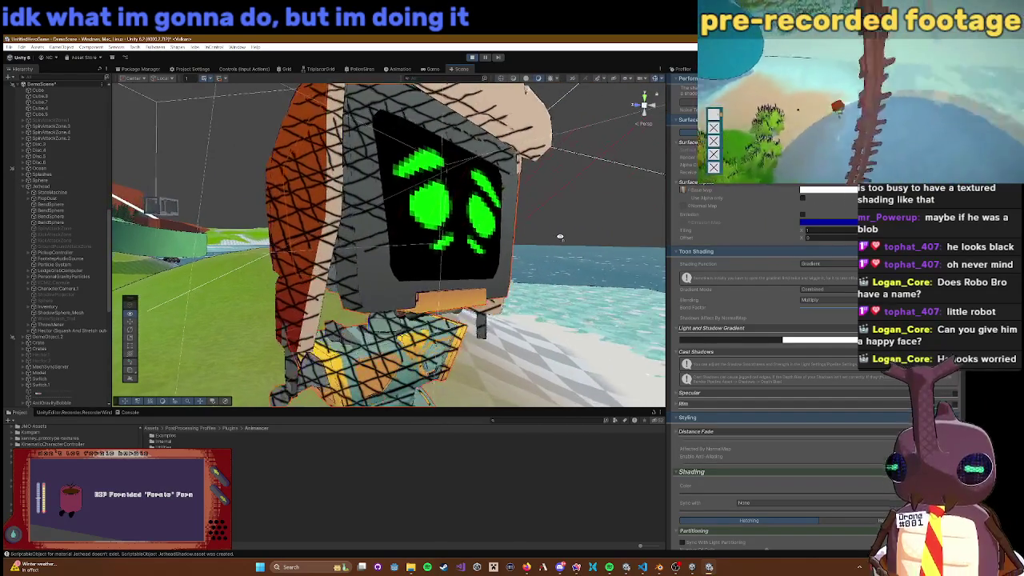
pyautogui.scroll(-3, 560, 237)
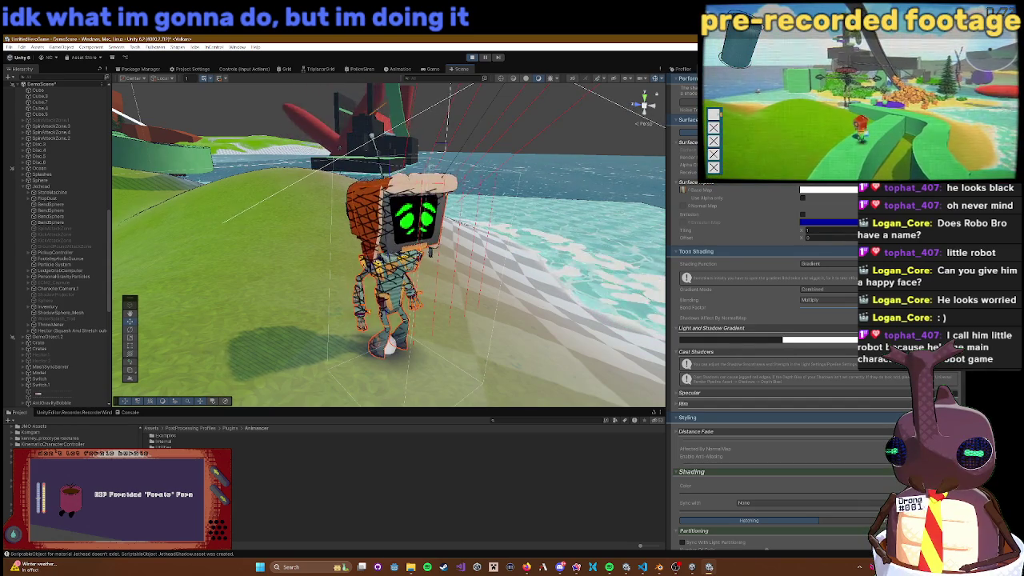
# Step: Set the light-and-shadow gradient Blending to Multiply after trying Additive and Lerp
pyautogui.click(696, 351)
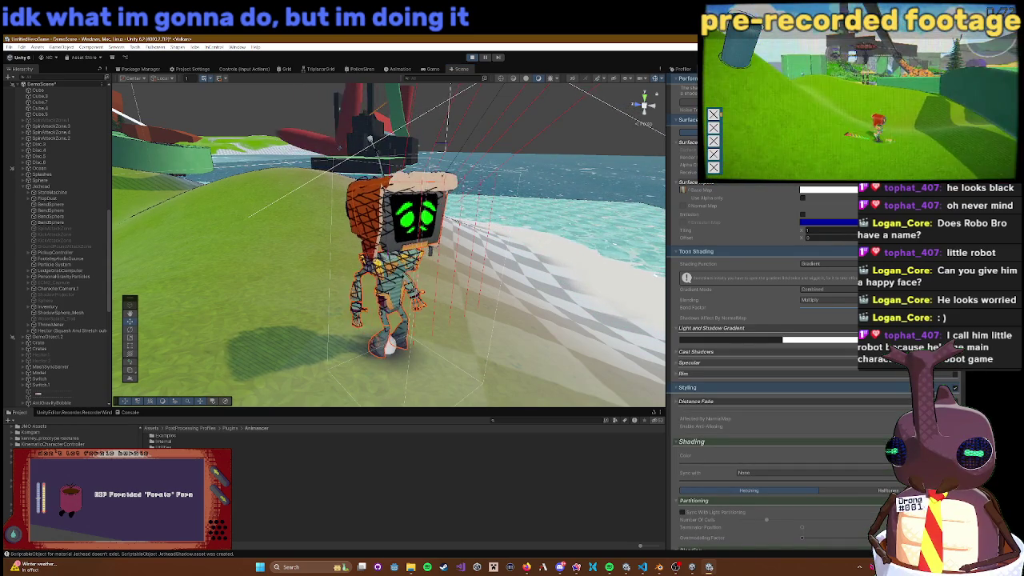
pyautogui.click(700, 351)
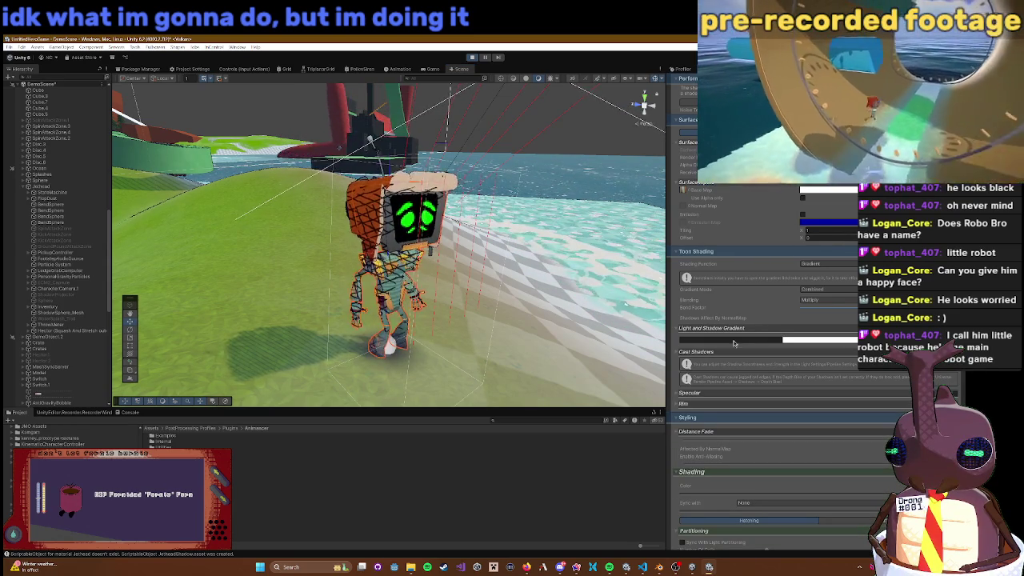
pyautogui.click(816, 302)
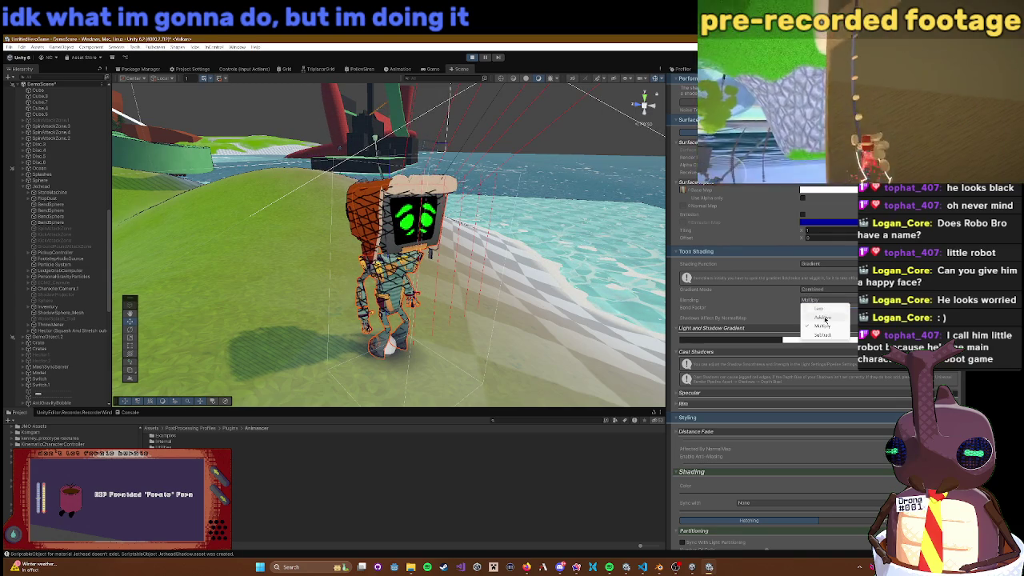
pyautogui.click(824, 317)
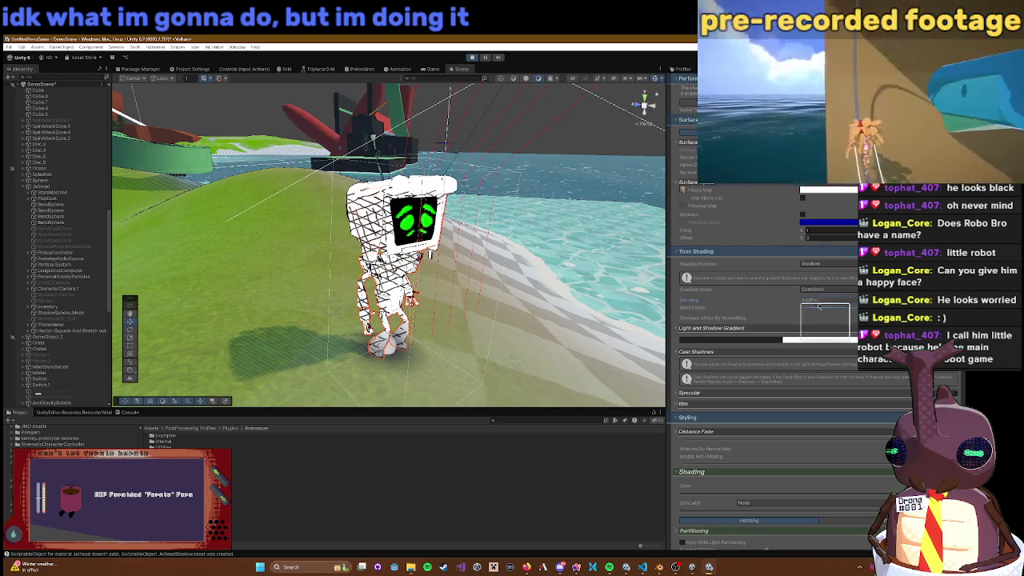
pyautogui.click(819, 306)
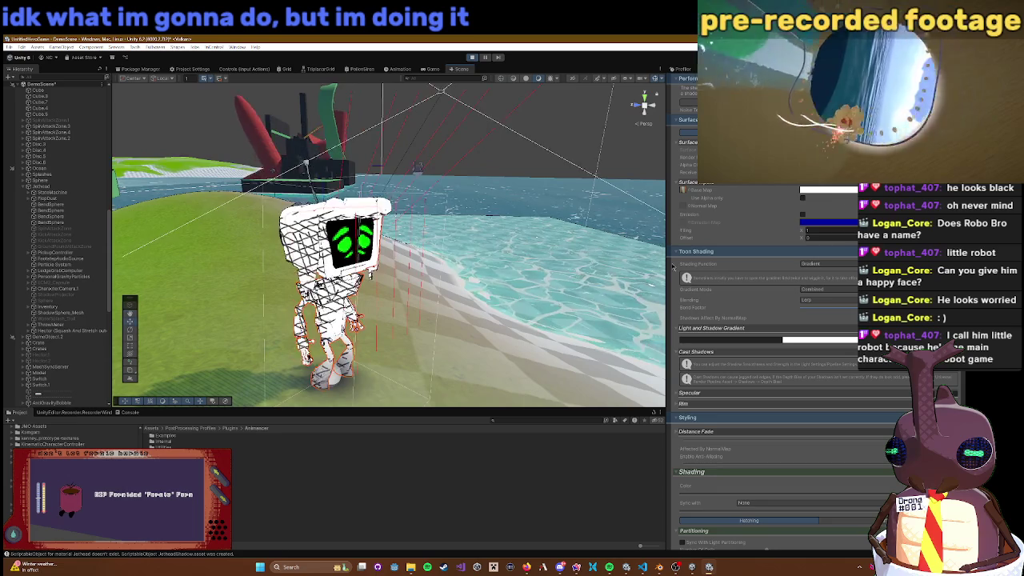
pyautogui.click(824, 299)
pyautogui.click(821, 317)
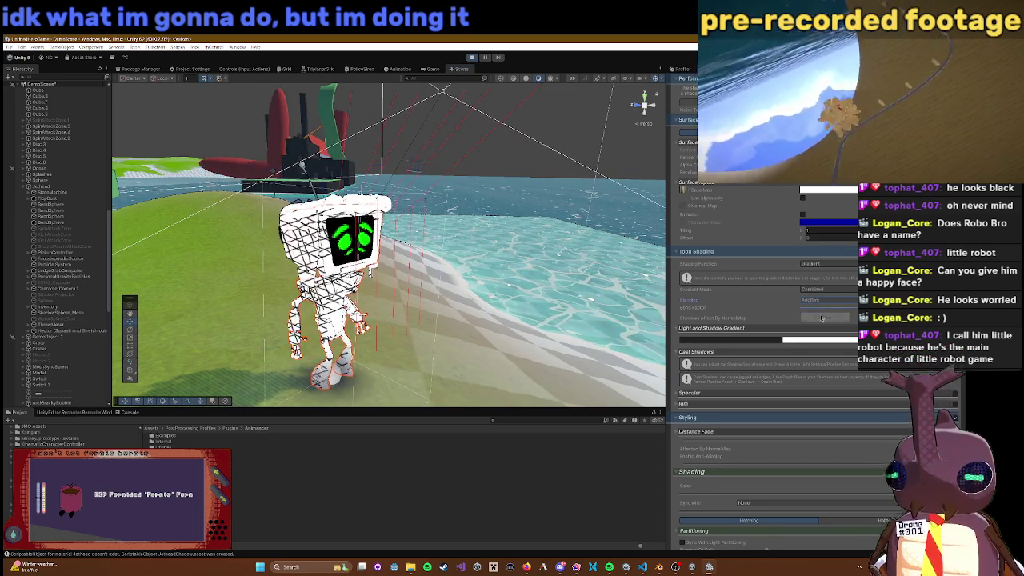
pyautogui.click(816, 300)
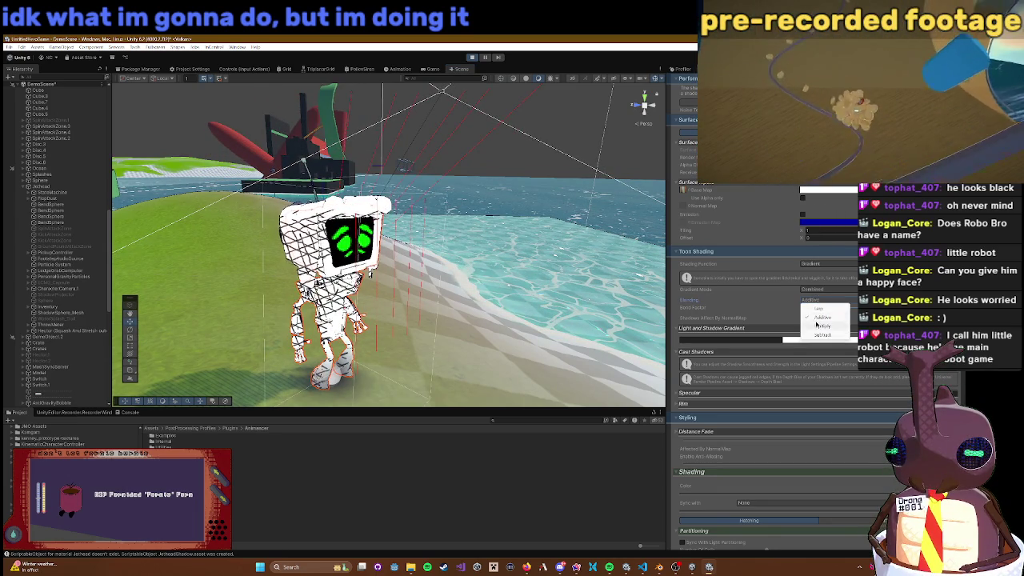
pyautogui.click(817, 325)
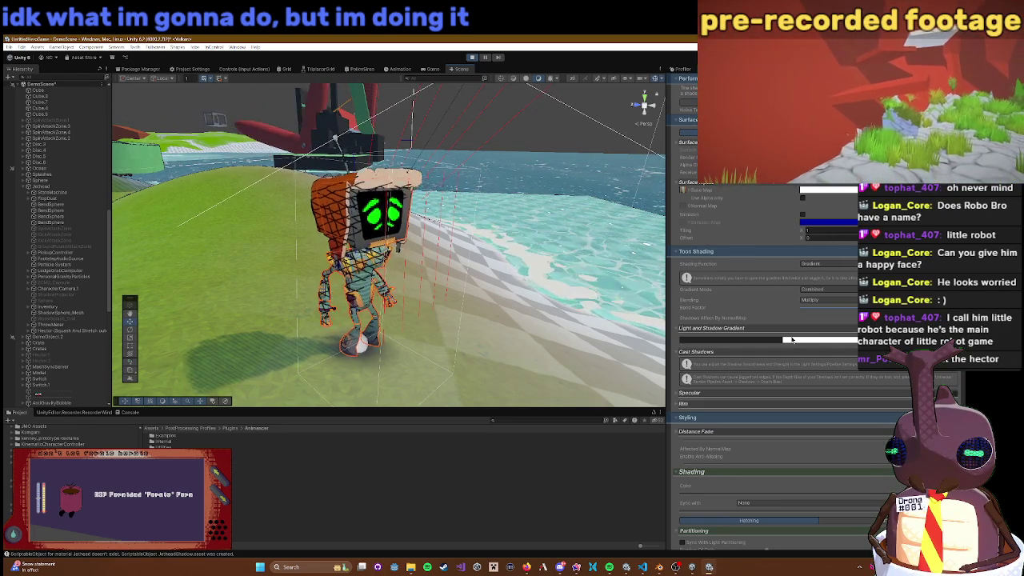
# Step: Keep Gradient Mode on Combined and change the Shading Function to Cells
pyautogui.click(819, 291)
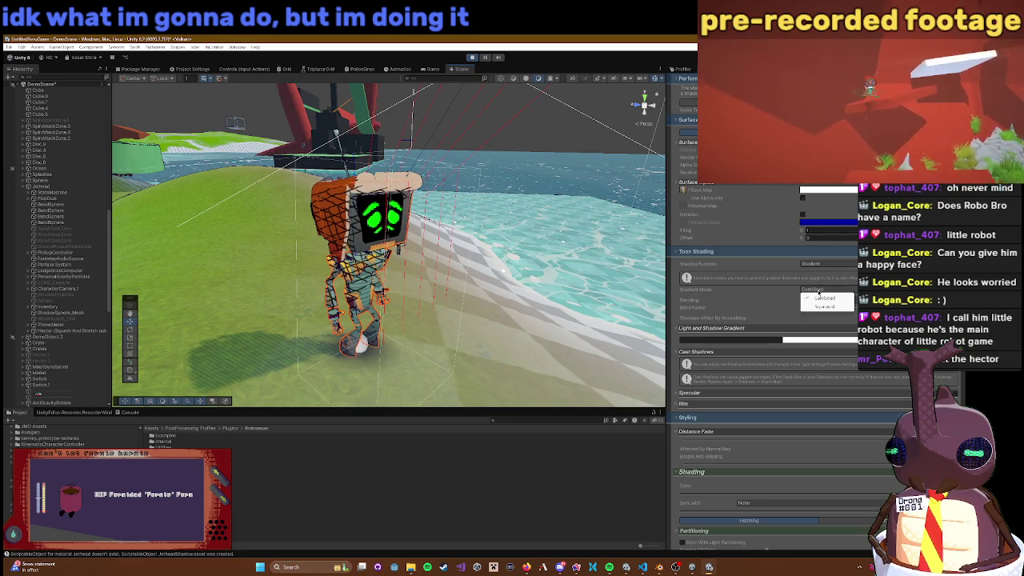
pyautogui.click(762, 301)
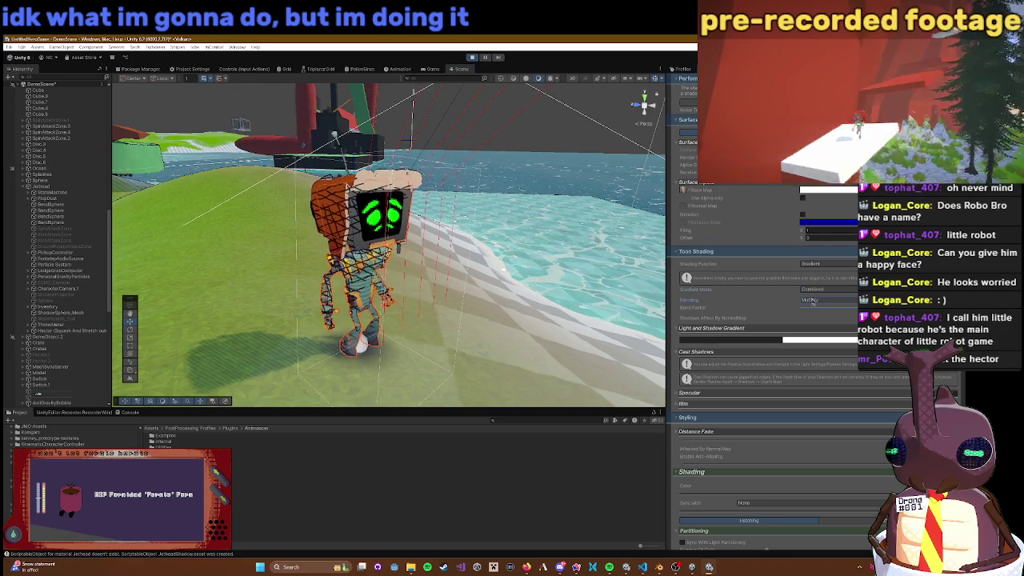
pyautogui.click(811, 267)
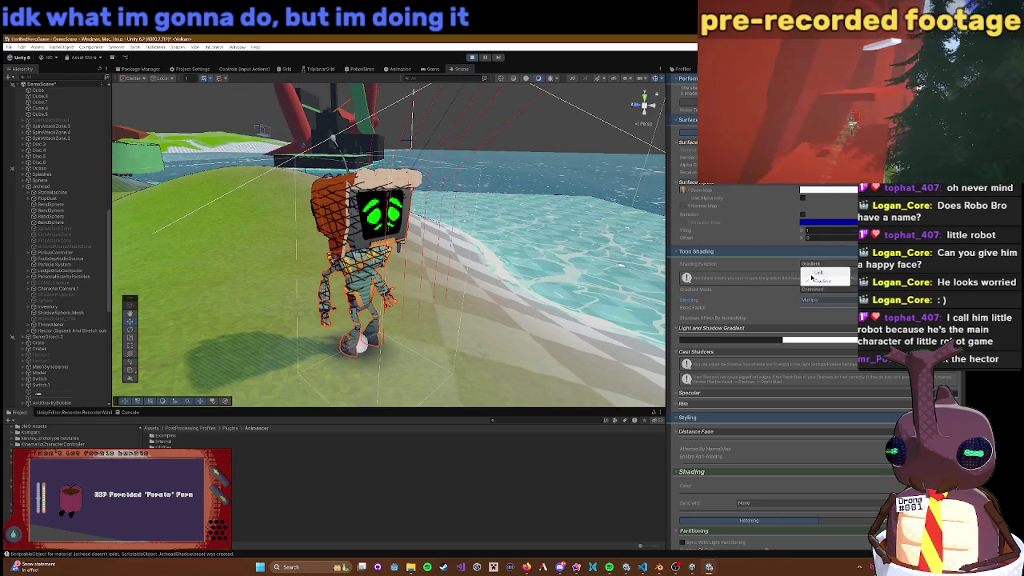
pyautogui.click(815, 274)
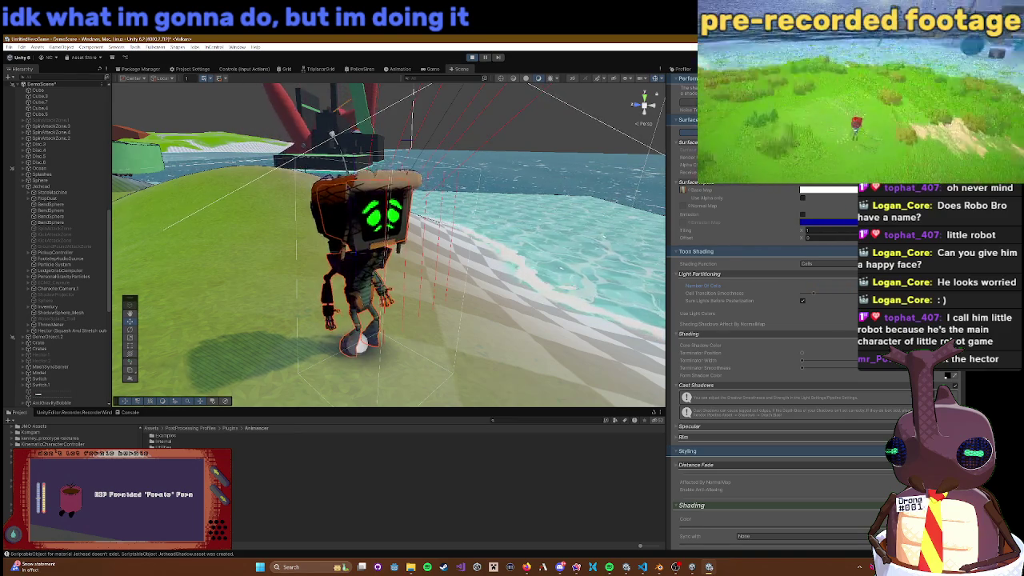
# Step: Adjust the Number Of Cells slider and collapse the Cast Shadows details
pyautogui.moveTo(851, 302)
pyautogui.mouseDown()
pyautogui.moveTo(797, 300)
pyautogui.moveTo(843, 300)
pyautogui.mouseUp()
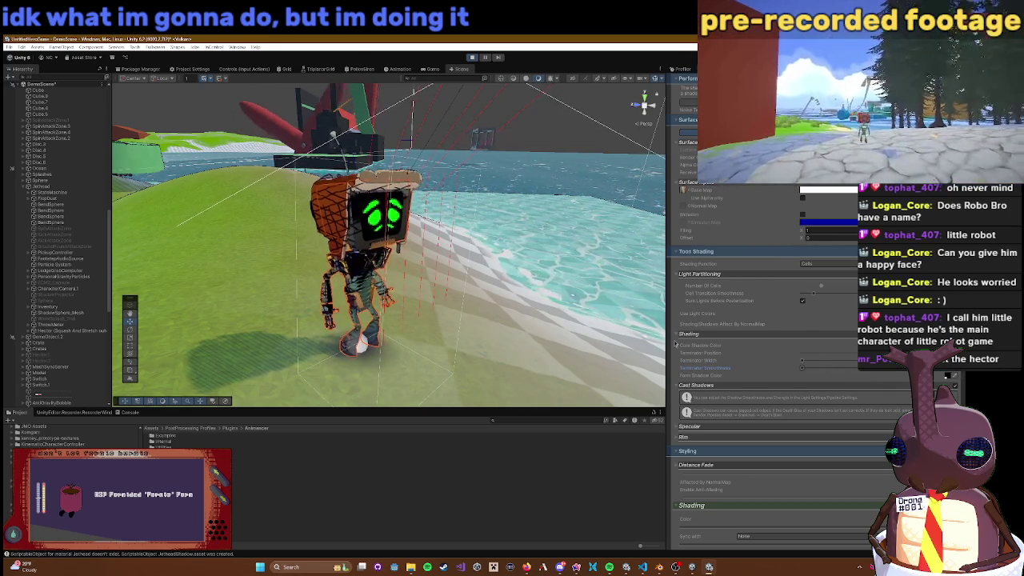
pyautogui.moveTo(528, 320); pyautogui.dragTo(457, 329)
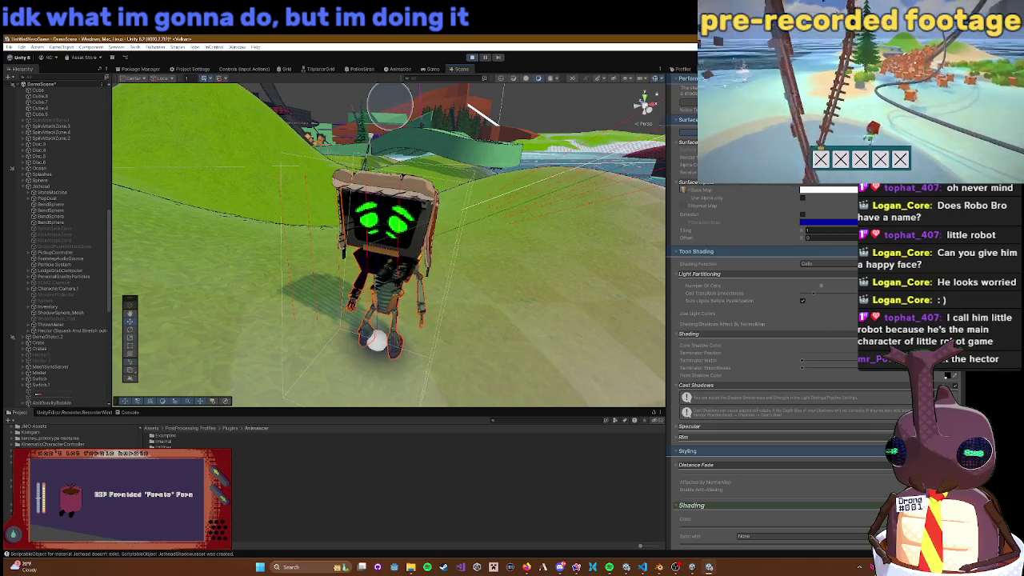
pyautogui.click(954, 386)
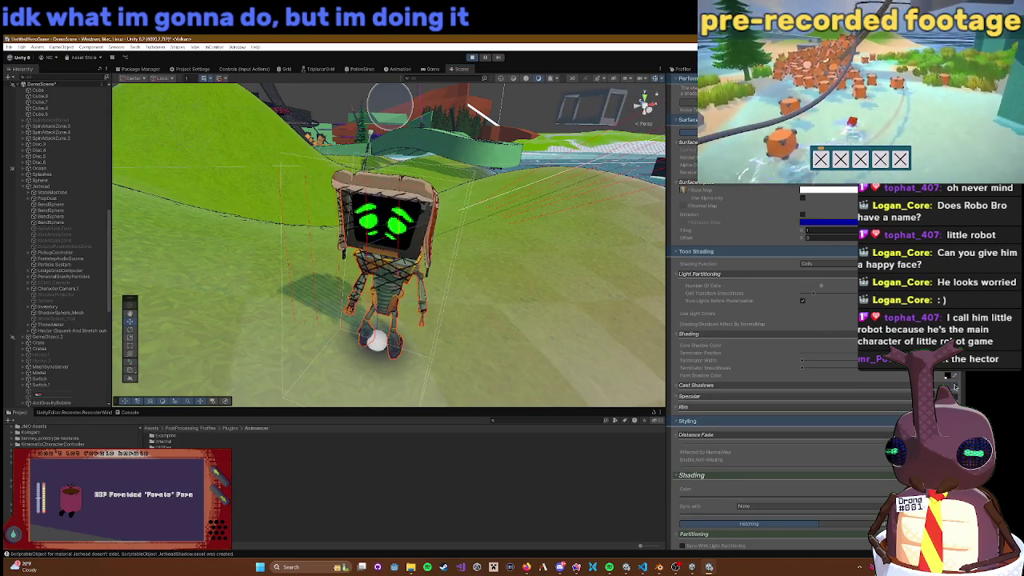
pyautogui.click(954, 387)
pyautogui.click(955, 387)
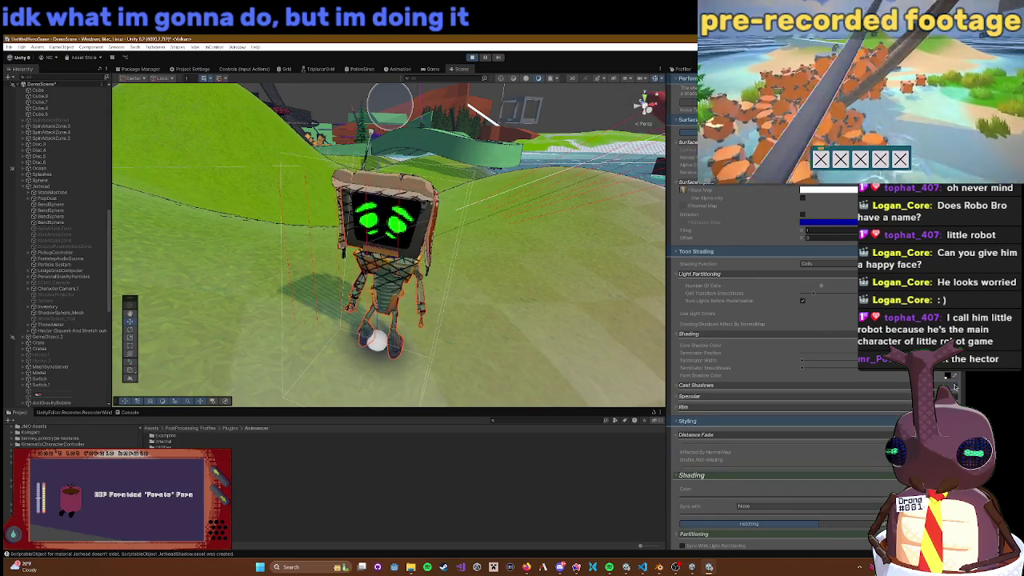
pyautogui.click(954, 386)
pyautogui.click(954, 387)
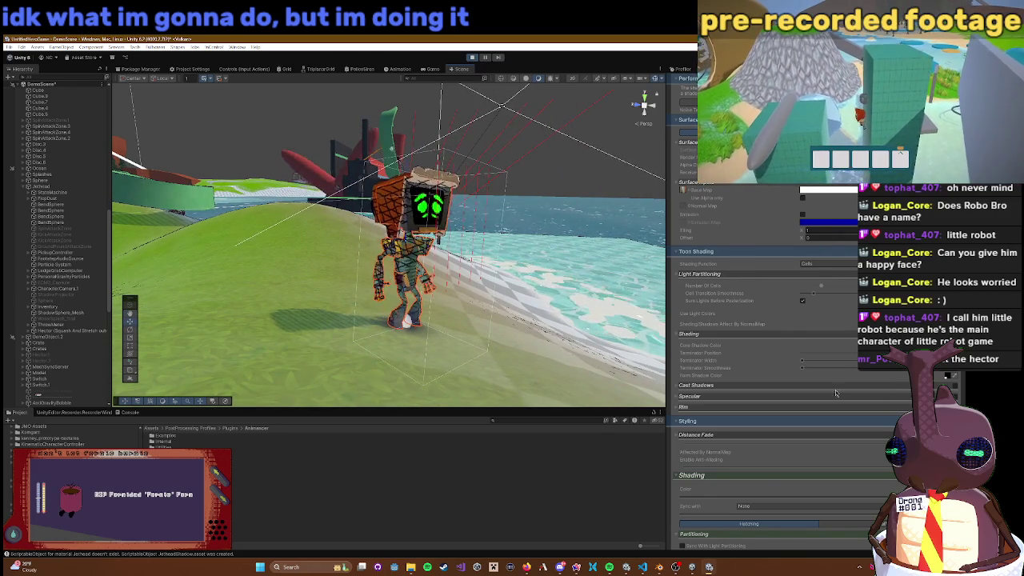
# Step: Edit the hatching Density value and reduce the hatching Max Thickness
pyautogui.scroll(-5, 837, 392)
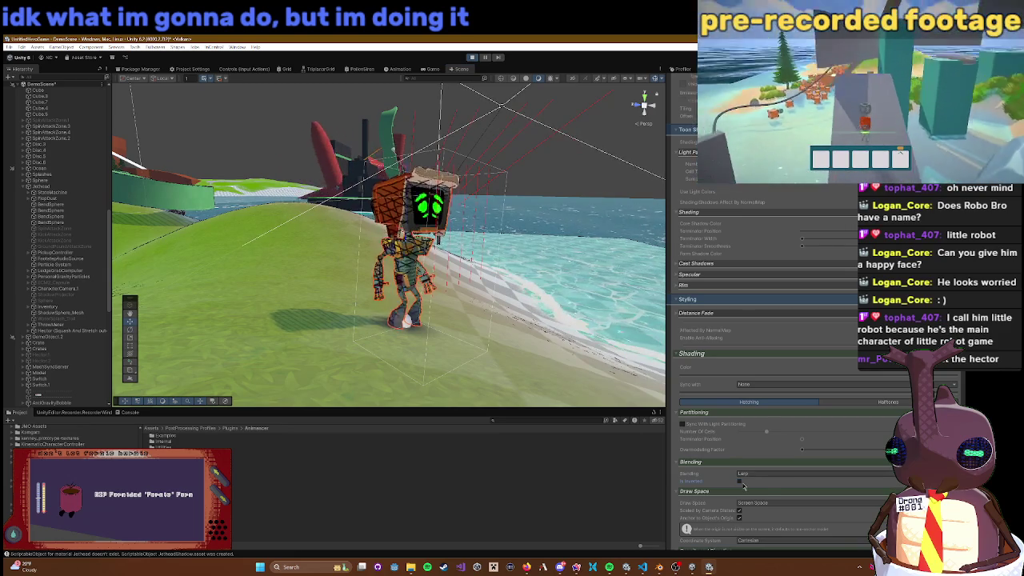
pyautogui.scroll(-5, 764, 484)
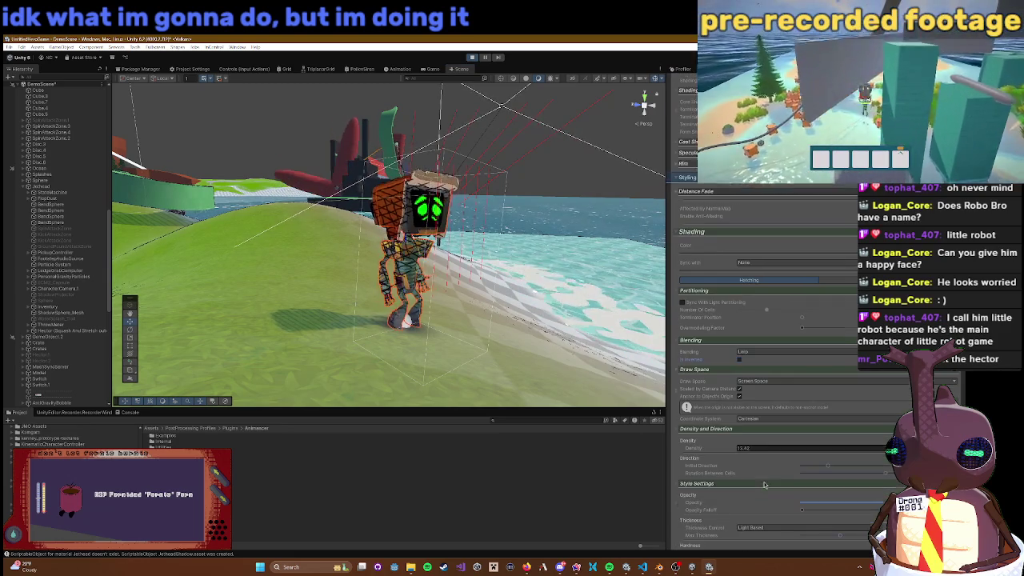
pyautogui.click(742, 450)
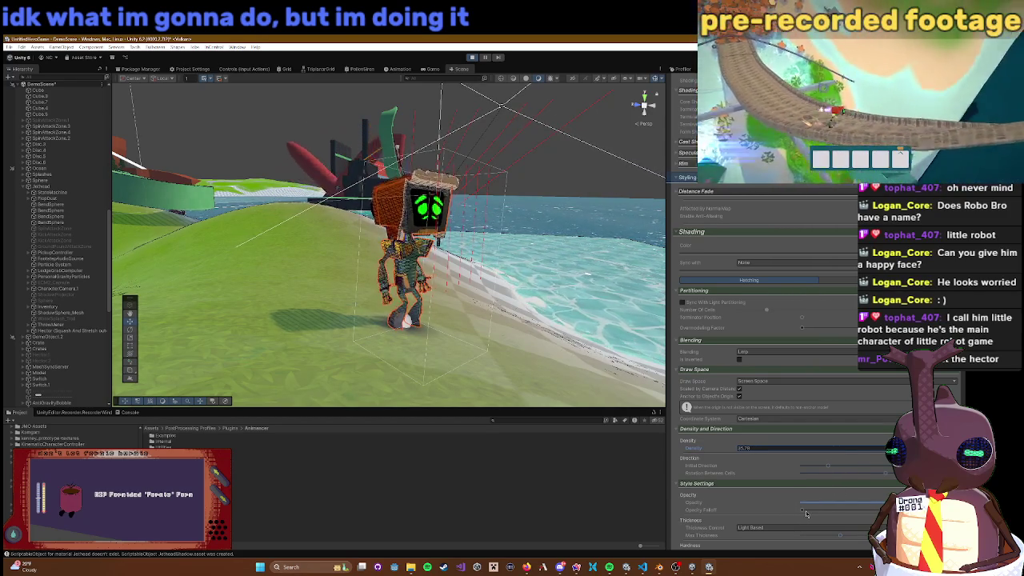
pyautogui.scroll(-2, 792, 509)
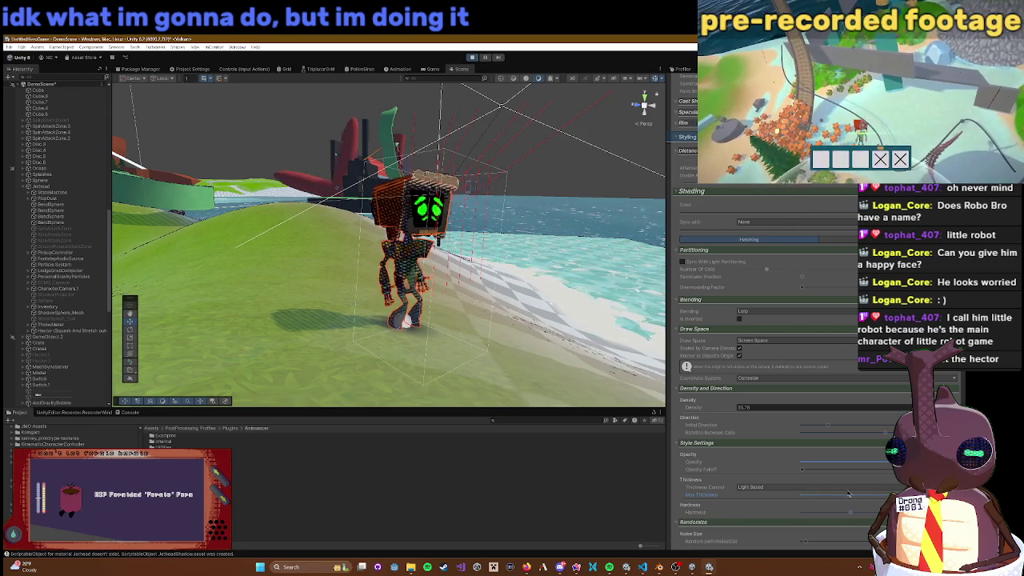
pyautogui.moveTo(856, 495); pyautogui.dragTo(841, 494)
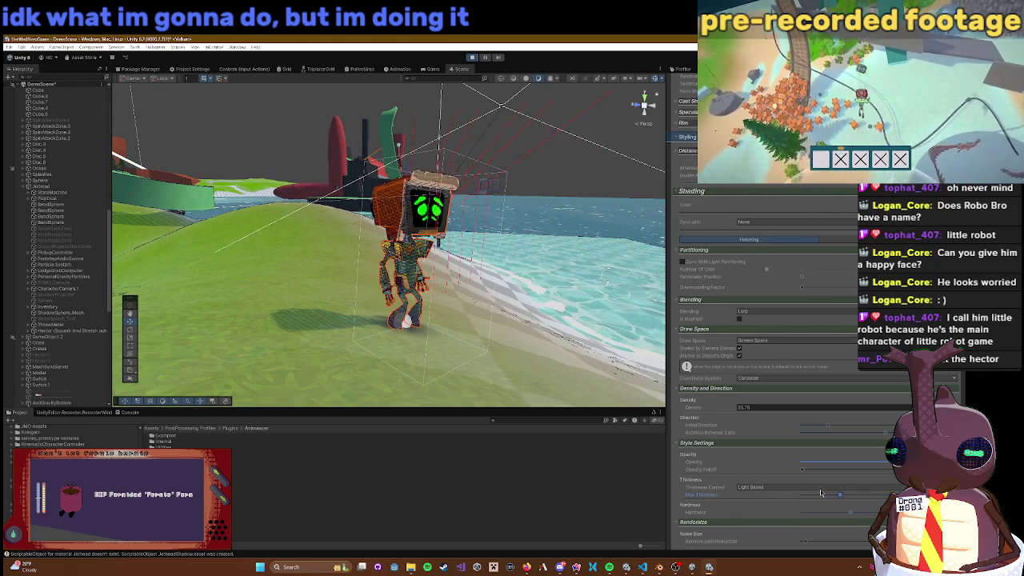
pyautogui.scroll(2, 820, 492)
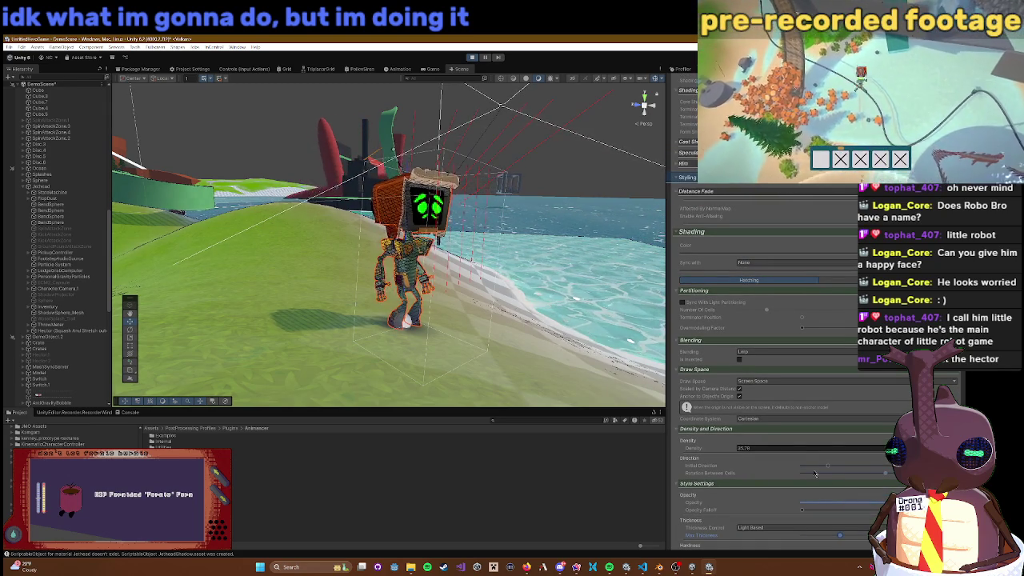
pyautogui.scroll(5, 776, 404)
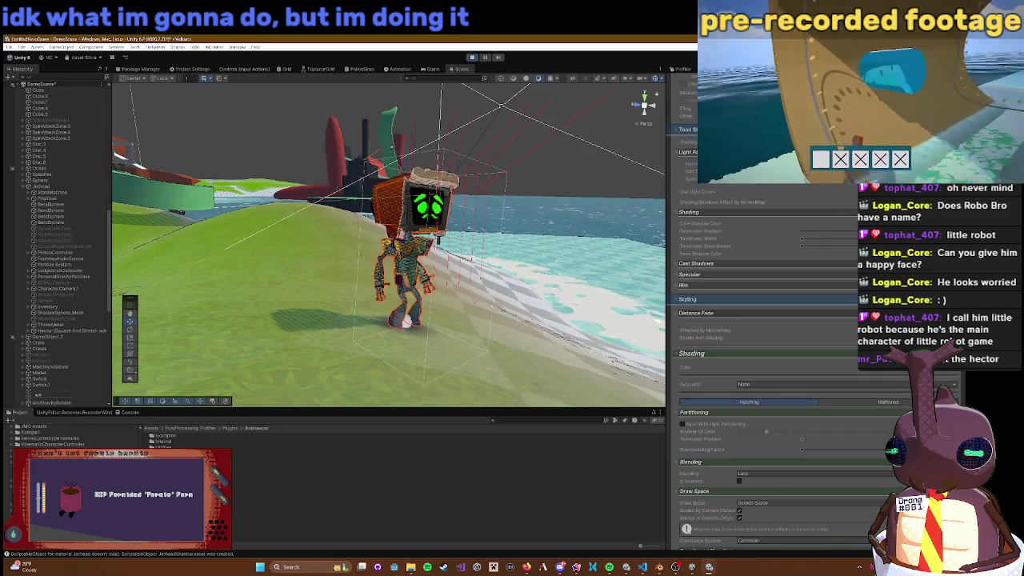
# Step: Select the robot's screen piece to show the HectorScreen material, then frame it from above
pyautogui.rightClick(551, 276)
pyautogui.click(505, 197)
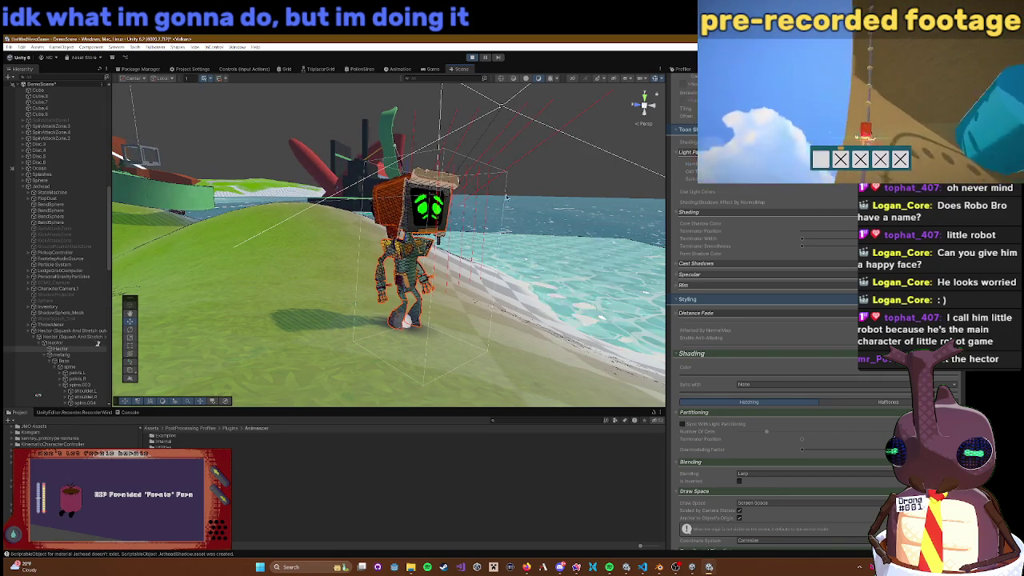
pyautogui.click(539, 213)
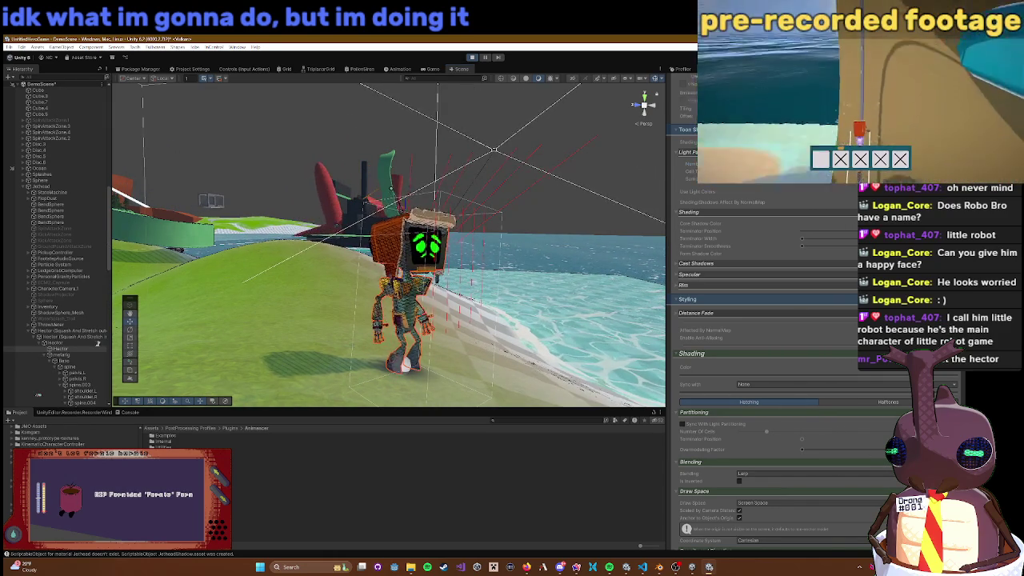
pyautogui.scroll(2, 856, 444)
pyautogui.scroll(5, 547, 210)
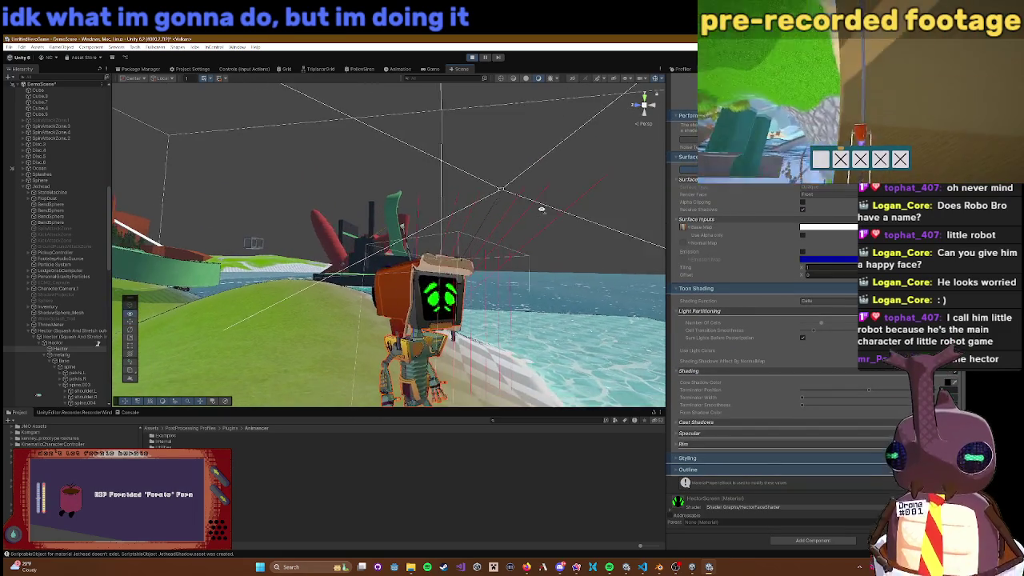
pyautogui.moveTo(547, 210)
pyautogui.mouseDown()
pyautogui.moveTo(424, 296)
pyautogui.moveTo(371, 304)
pyautogui.moveTo(384, 342)
pyautogui.moveTo(496, 312)
pyautogui.mouseUp()
pyautogui.scroll(-2, 496, 312)
pyautogui.scroll(5, 544, 309)
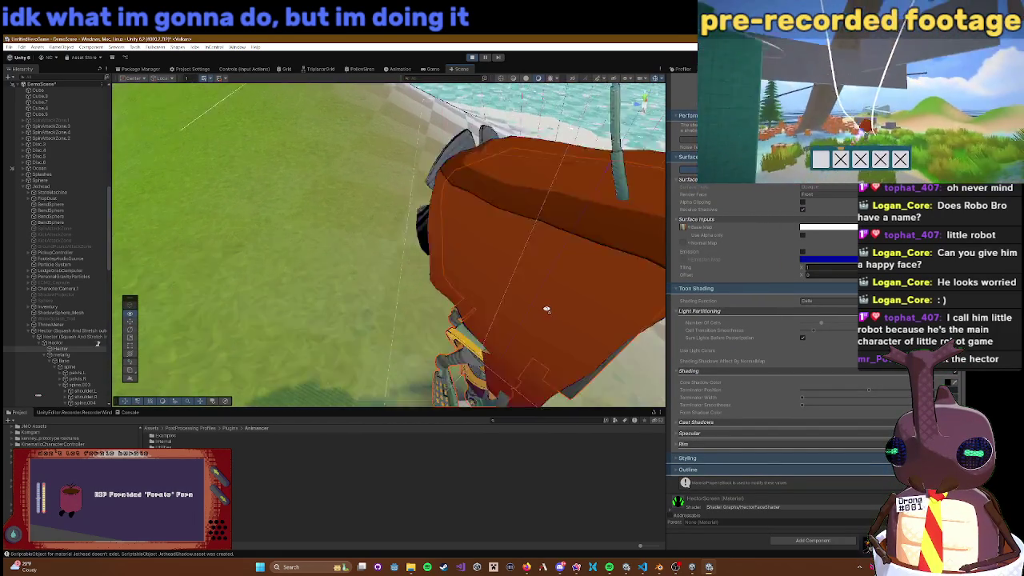
pyautogui.scroll(-2, 593, 301)
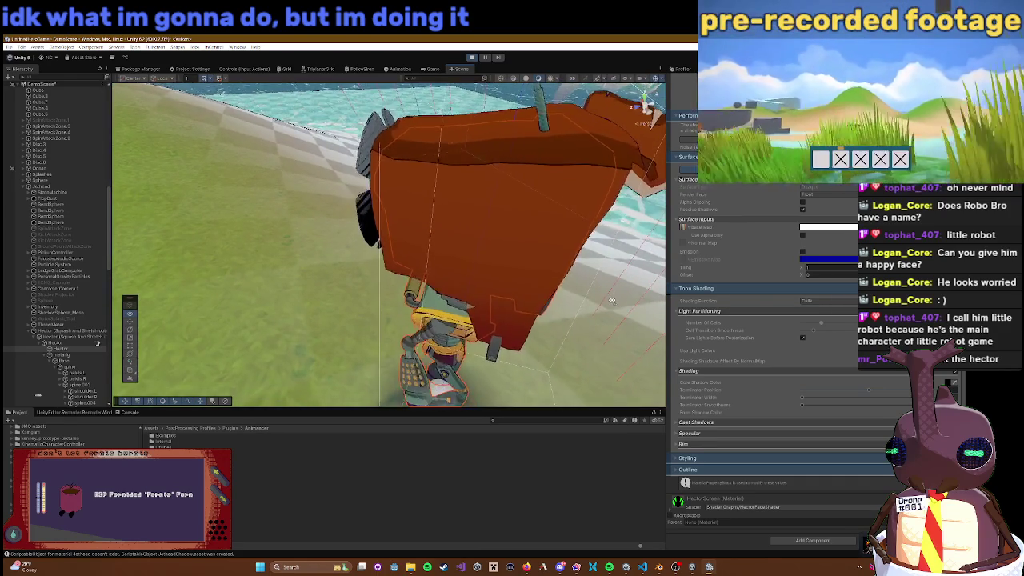
pyautogui.scroll(-3, 600, 302)
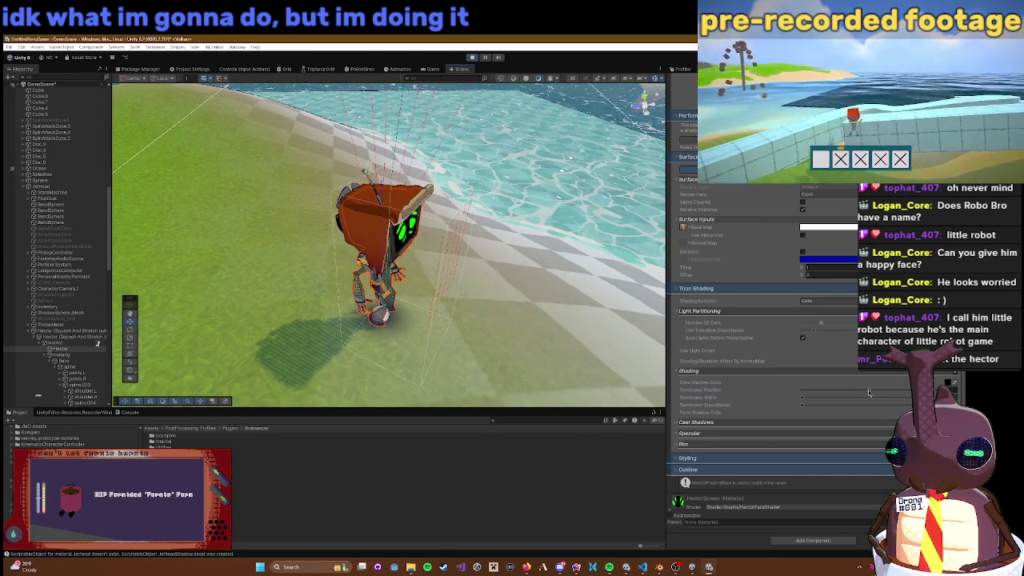
# Step: Try various Terminator Position and width values on the screen material, checking the Core Shadow Color
pyautogui.moveTo(897, 390); pyautogui.dragTo(816, 390)
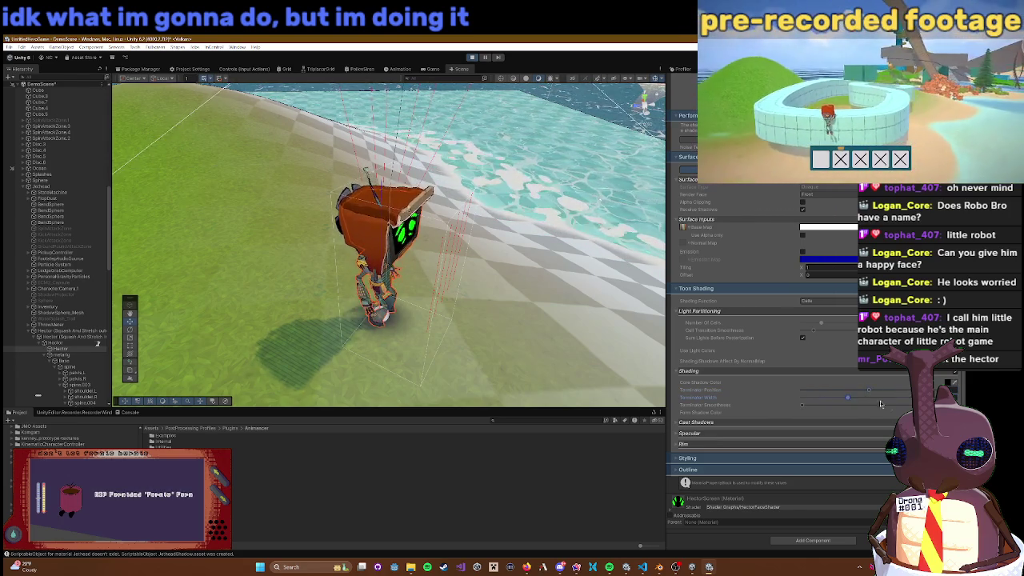
pyautogui.moveTo(847, 398); pyautogui.dragTo(840, 399)
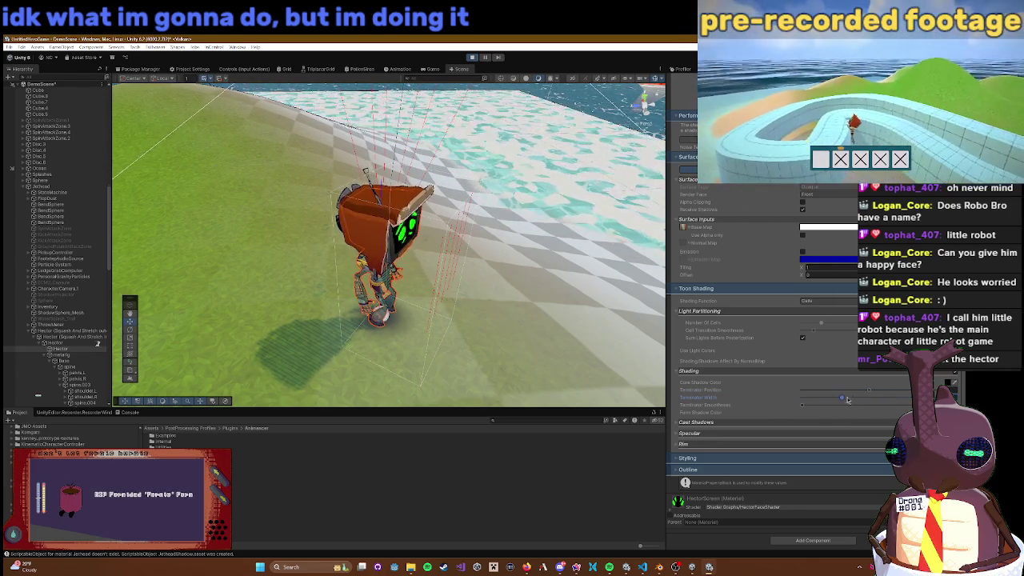
pyautogui.moveTo(869, 391)
pyautogui.mouseDown()
pyautogui.moveTo(823, 394)
pyautogui.moveTo(901, 393)
pyautogui.mouseUp()
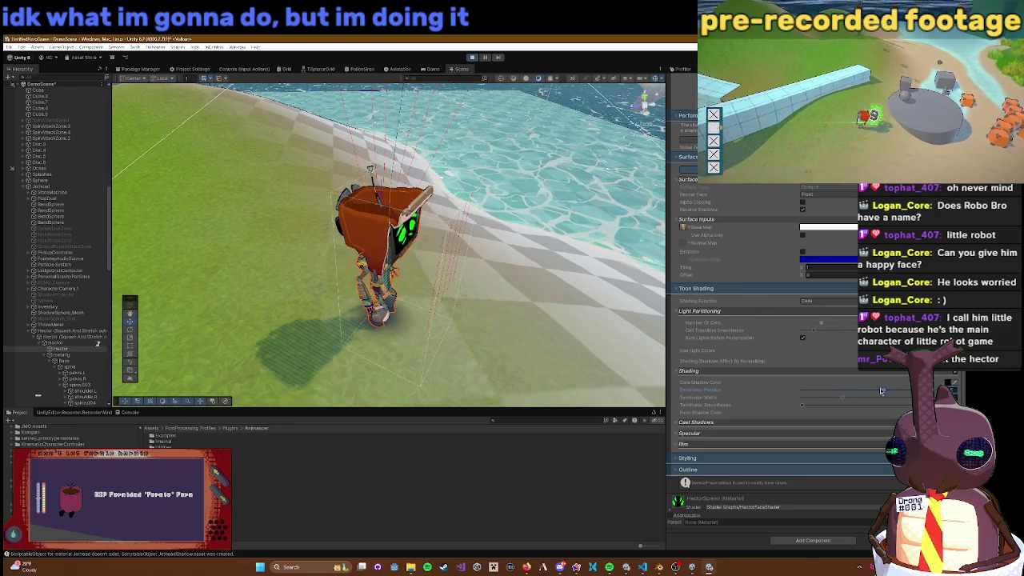
pyautogui.moveTo(808, 396)
pyautogui.mouseDown()
pyautogui.moveTo(760, 393)
pyautogui.moveTo(959, 400)
pyautogui.moveTo(717, 392)
pyautogui.mouseUp()
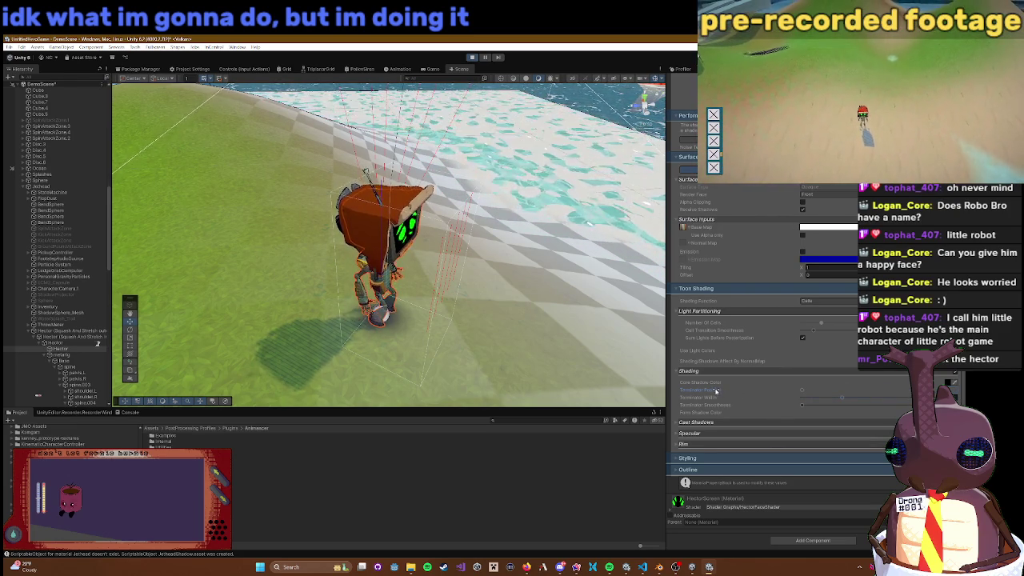
pyautogui.click(950, 385)
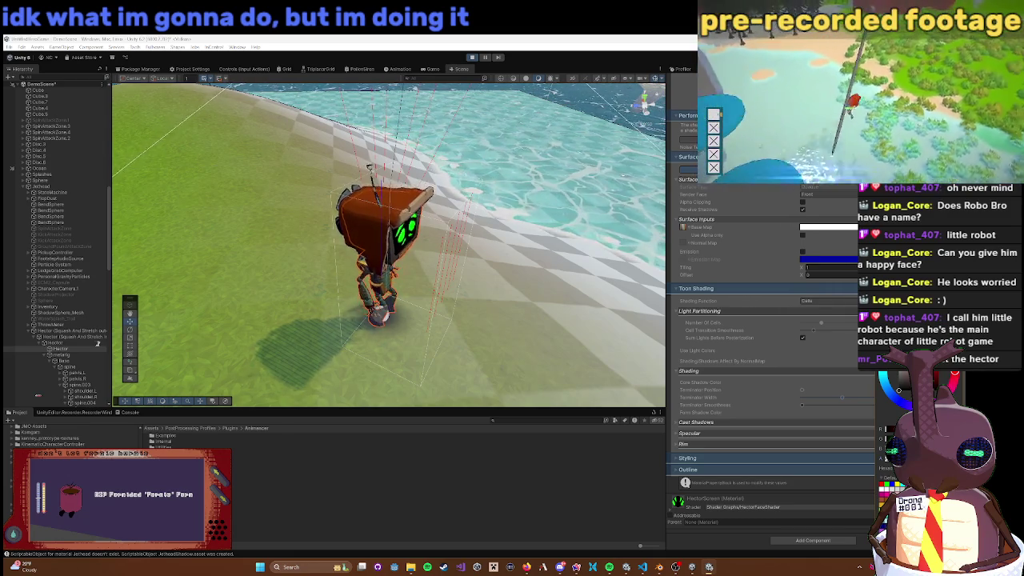
pyautogui.click(949, 383)
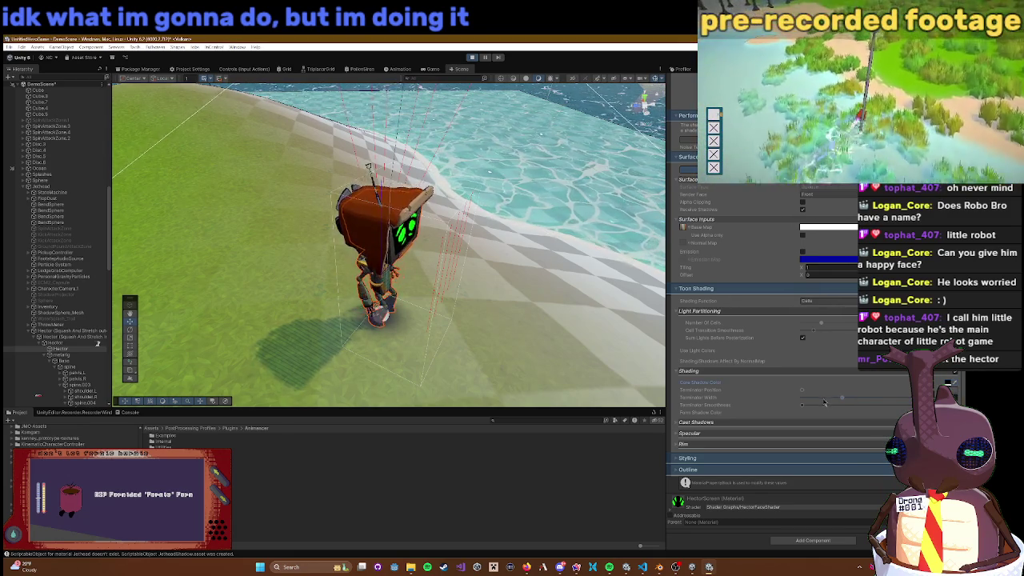
pyautogui.moveTo(803, 393); pyautogui.dragTo(844, 391)
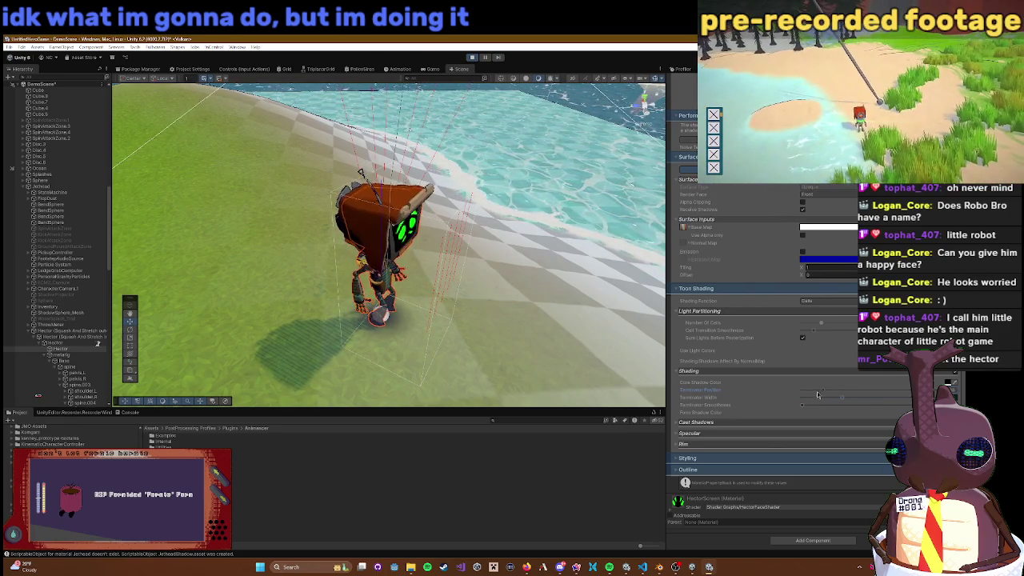
pyautogui.moveTo(832, 395)
pyautogui.mouseDown()
pyautogui.moveTo(907, 400)
pyautogui.moveTo(849, 396)
pyautogui.moveTo(824, 411)
pyautogui.moveTo(838, 407)
pyautogui.mouseUp()
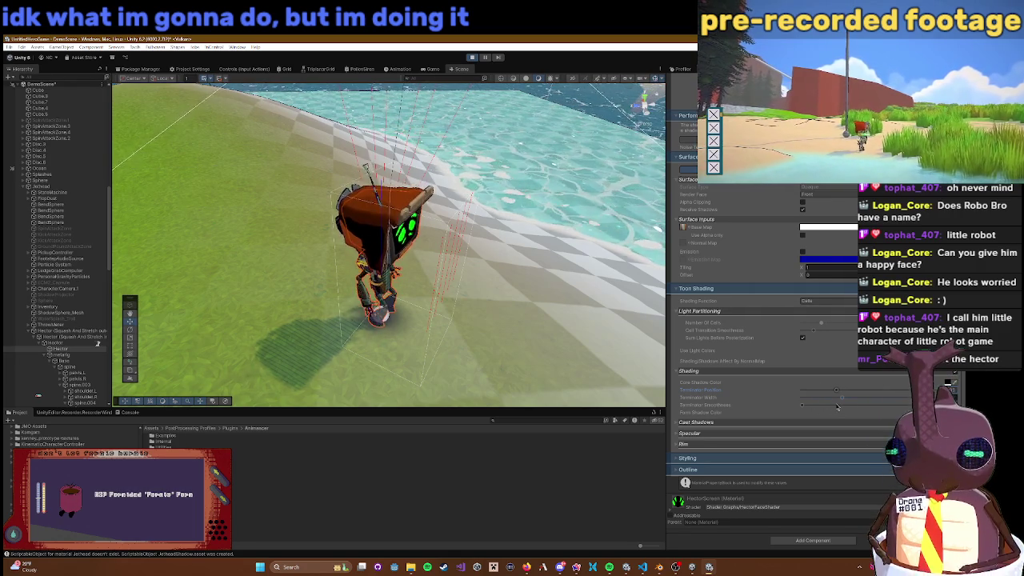
pyautogui.moveTo(820, 410); pyautogui.dragTo(835, 404)
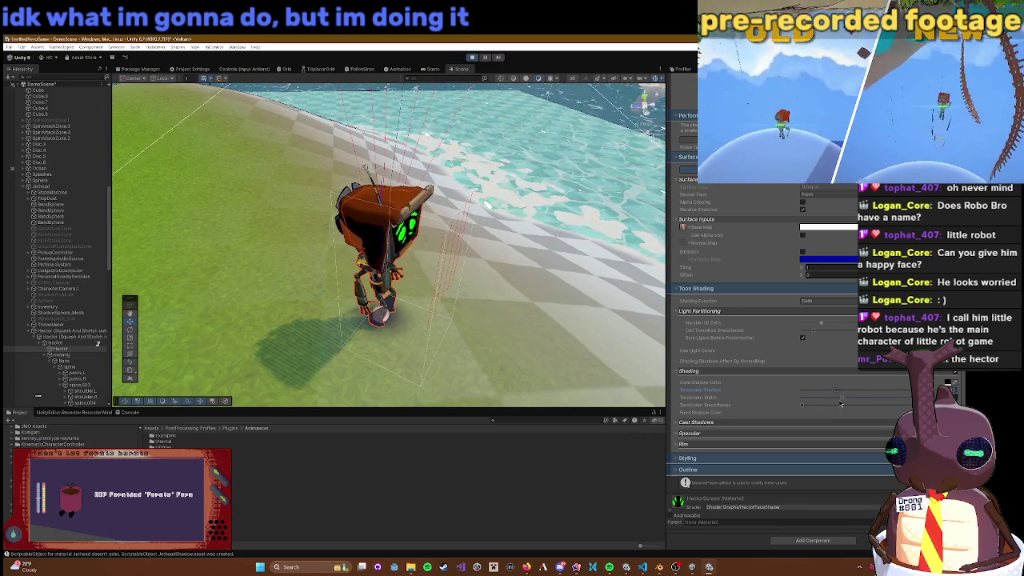
pyautogui.moveTo(862, 404)
pyautogui.mouseDown()
pyautogui.moveTo(908, 397)
pyautogui.moveTo(895, 404)
pyautogui.mouseUp()
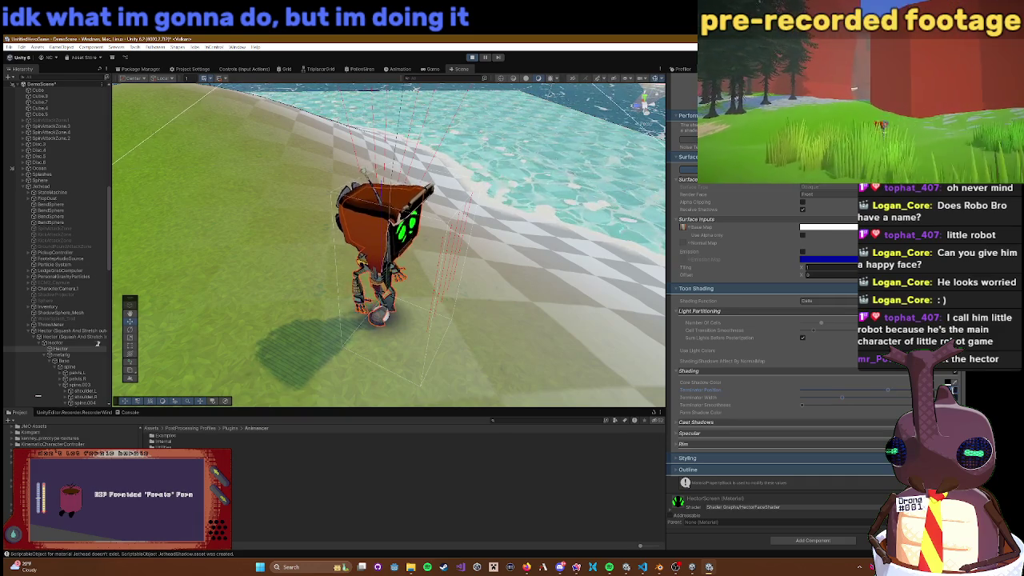
pyautogui.moveTo(605, 294)
pyautogui.mouseDown()
pyautogui.moveTo(428, 244)
pyautogui.moveTo(415, 204)
pyautogui.moveTo(731, 231)
pyautogui.mouseUp()
# Step: Swing the view to the robot's front and expand the Cast Shadows foldout
pyautogui.scroll(5, 428, 244)
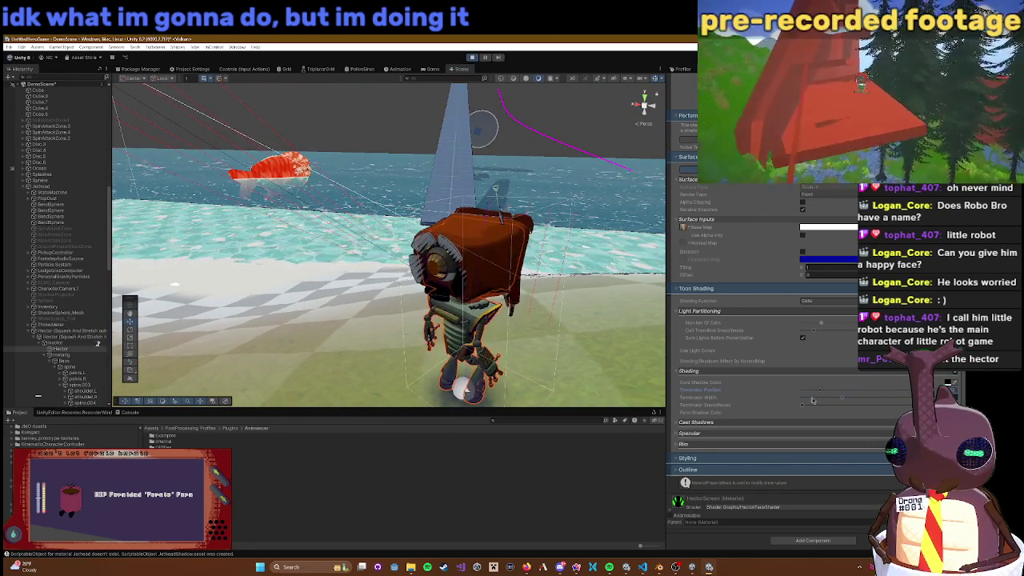
pyautogui.moveTo(512, 320)
pyautogui.mouseDown()
pyautogui.moveTo(495, 307)
pyautogui.moveTo(351, 319)
pyautogui.mouseUp()
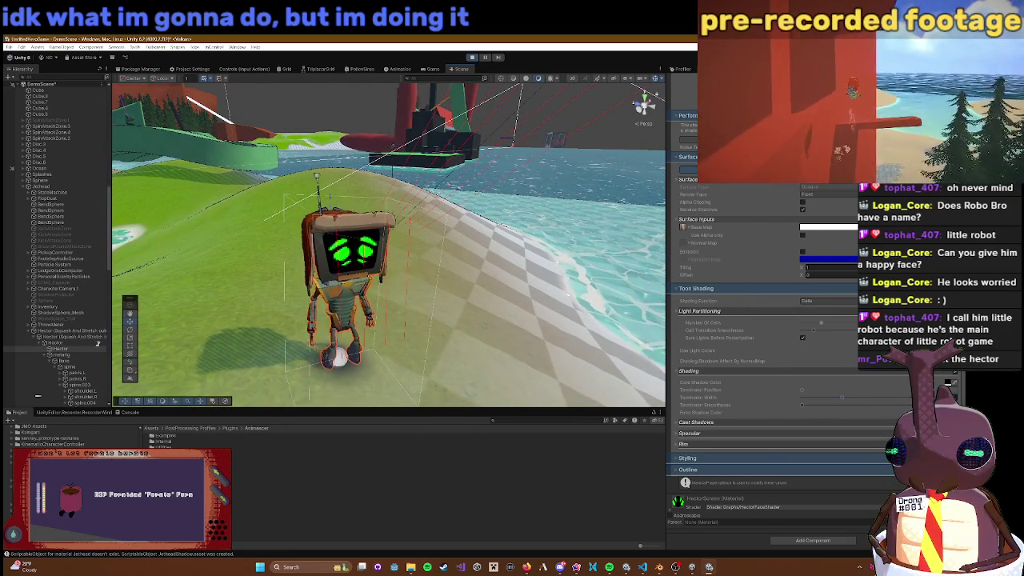
pyautogui.click(696, 422)
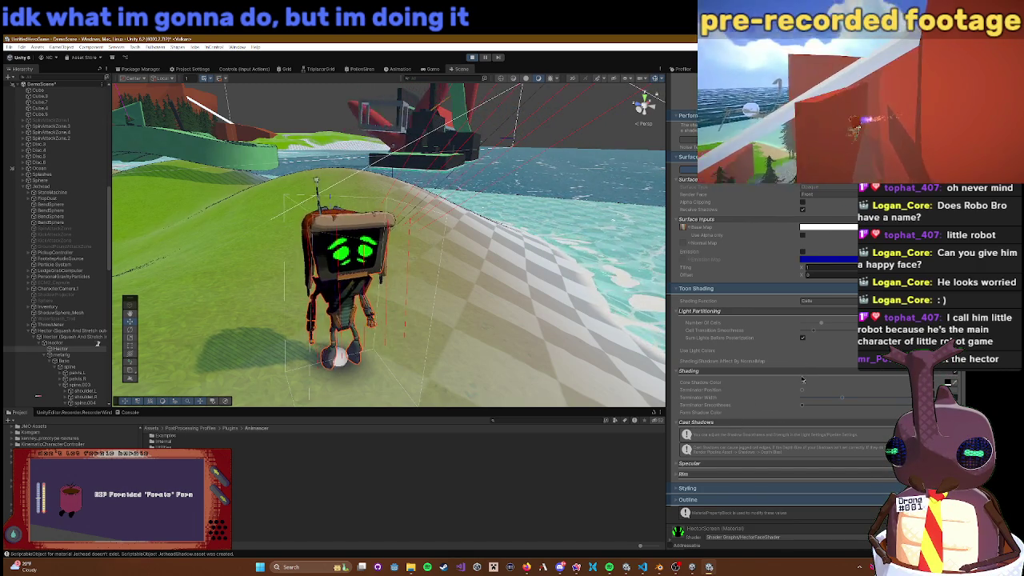
pyautogui.click(948, 384)
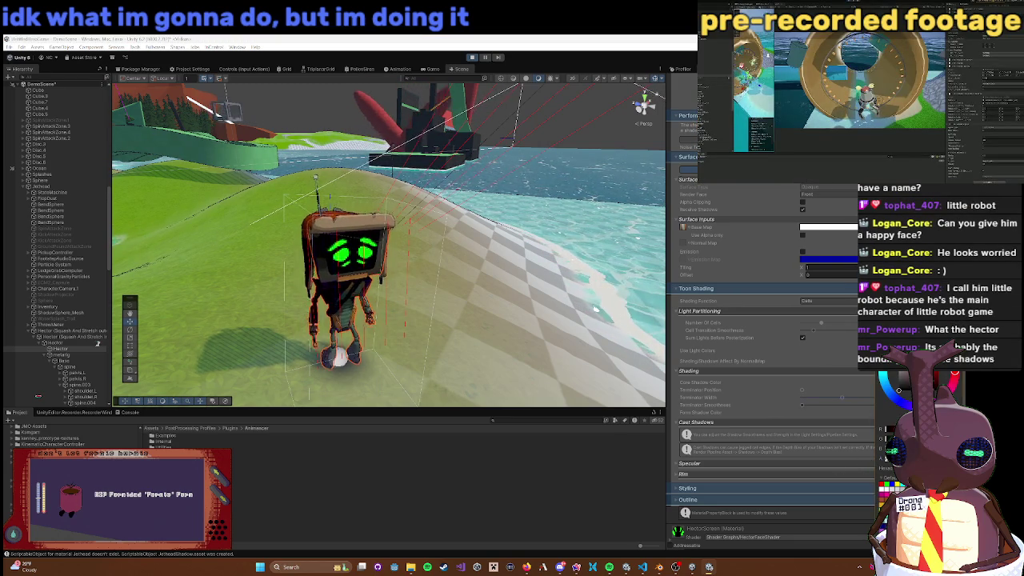
# Step: Test Terminator Position at minimum, about 0.263, then back to minimum
pyautogui.press('Escape')
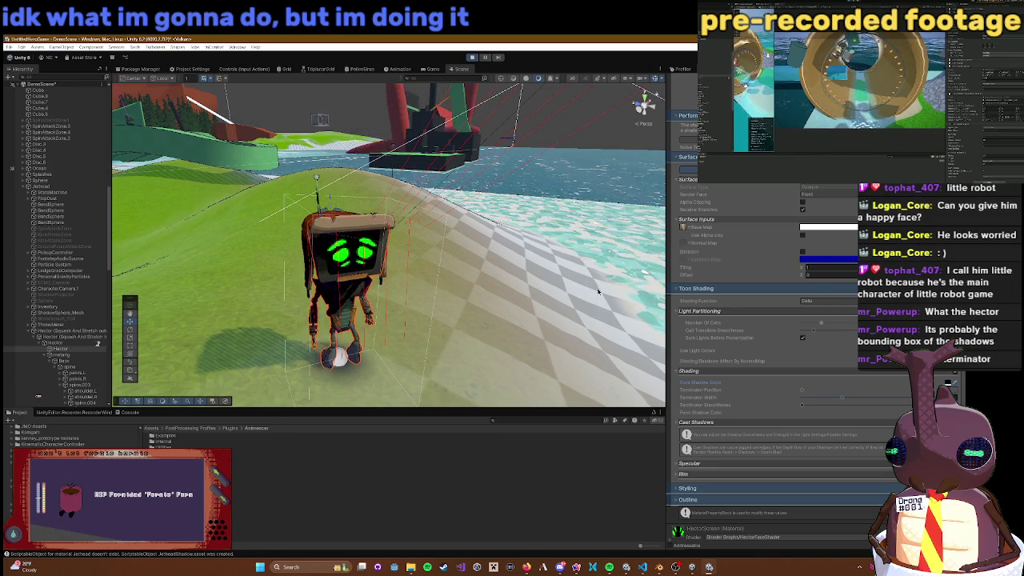
pyautogui.moveTo(501, 268)
pyautogui.mouseDown()
pyautogui.moveTo(486, 272)
pyautogui.moveTo(588, 280)
pyautogui.moveTo(545, 272)
pyautogui.moveTo(525, 293)
pyautogui.mouseUp()
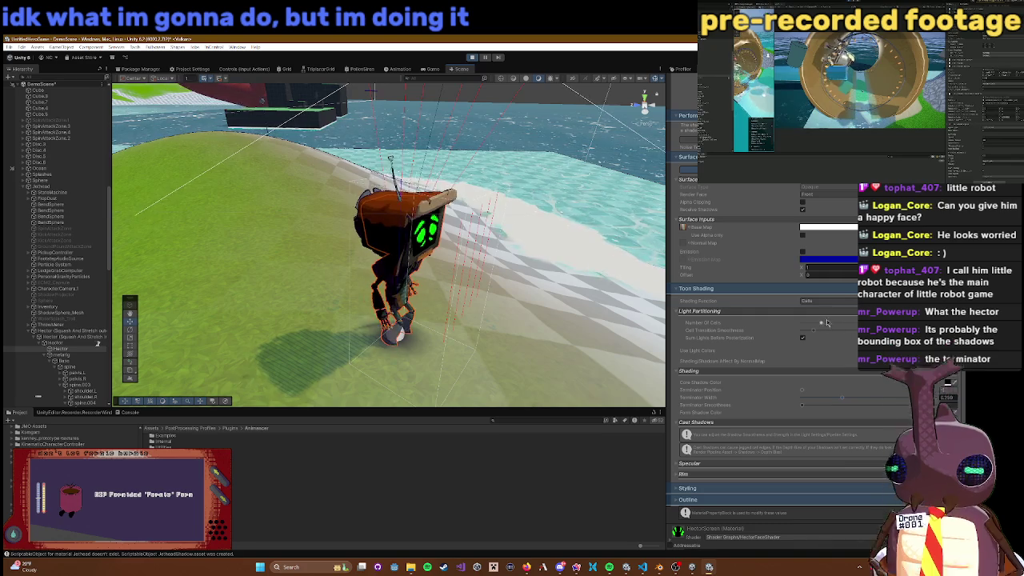
pyautogui.click(835, 389)
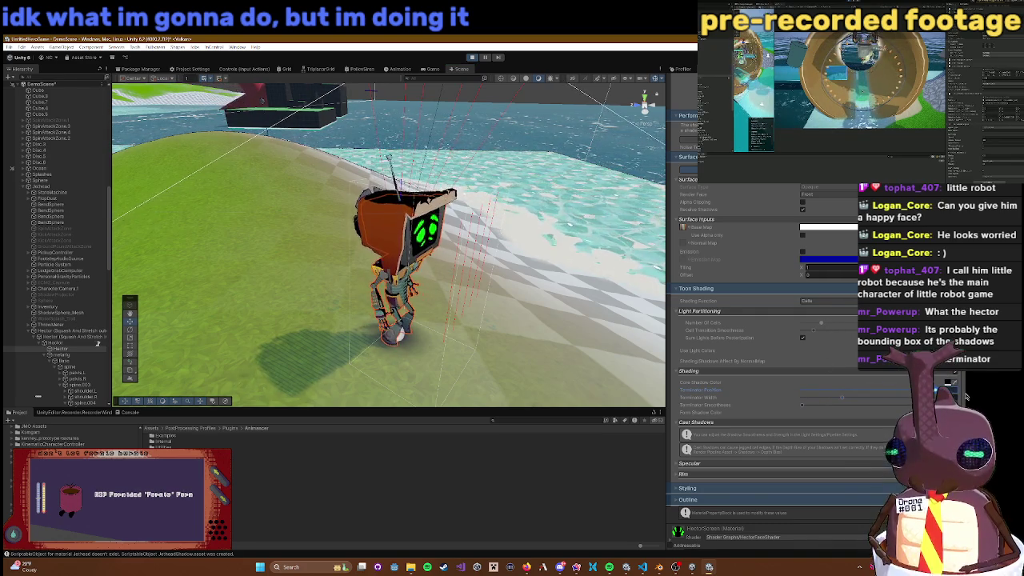
pyautogui.moveTo(825, 403); pyautogui.dragTo(690, 400)
pyautogui.click(886, 391)
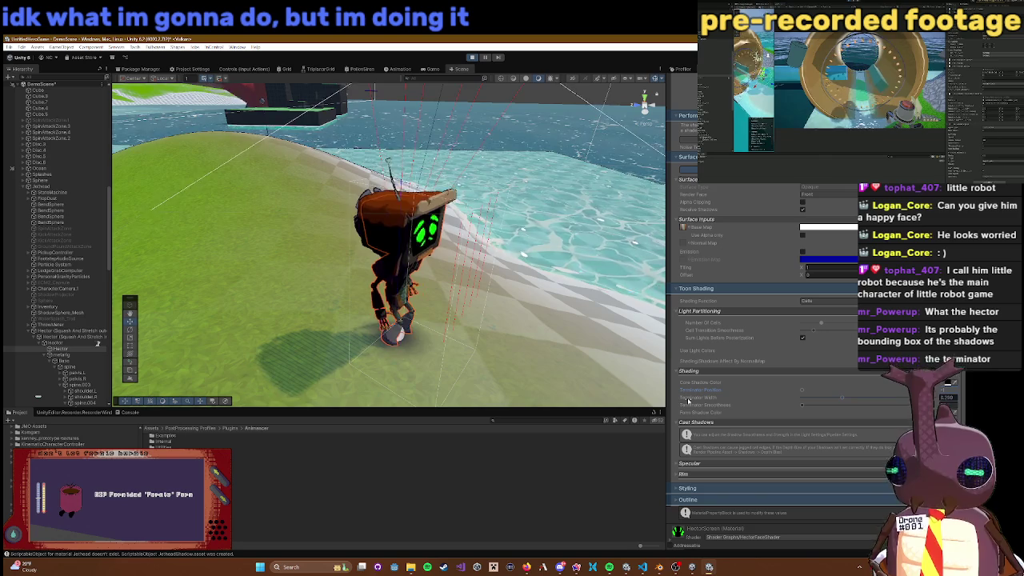
pyautogui.moveTo(886, 390); pyautogui.dragTo(802, 389)
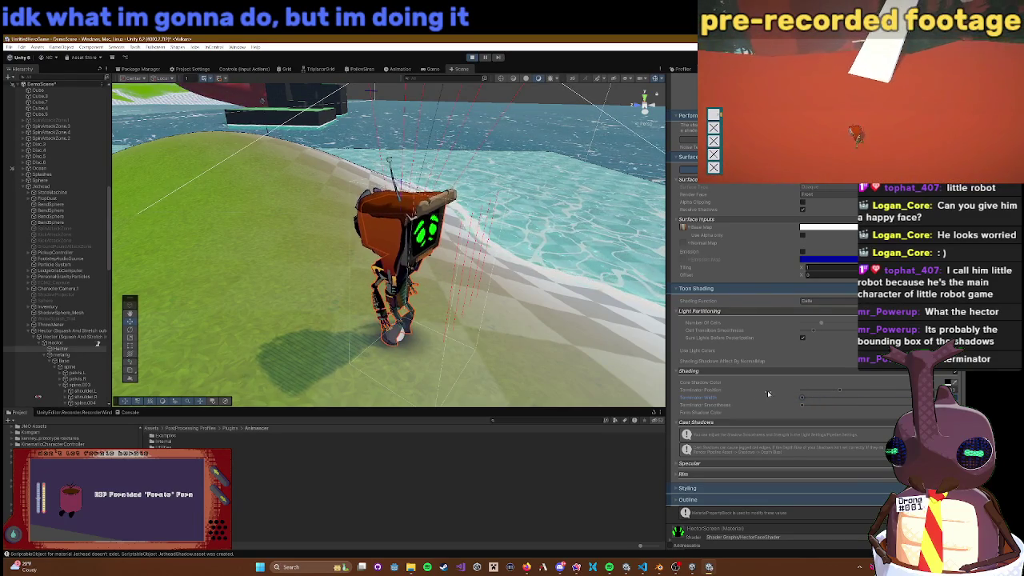
# Step: Sweep the HectorScreen Terminator Position slider up and down, leaving it at its far-left minimum
pyautogui.moveTo(833, 392)
pyautogui.mouseDown()
pyautogui.moveTo(746, 393)
pyautogui.moveTo(803, 393)
pyautogui.mouseUp()
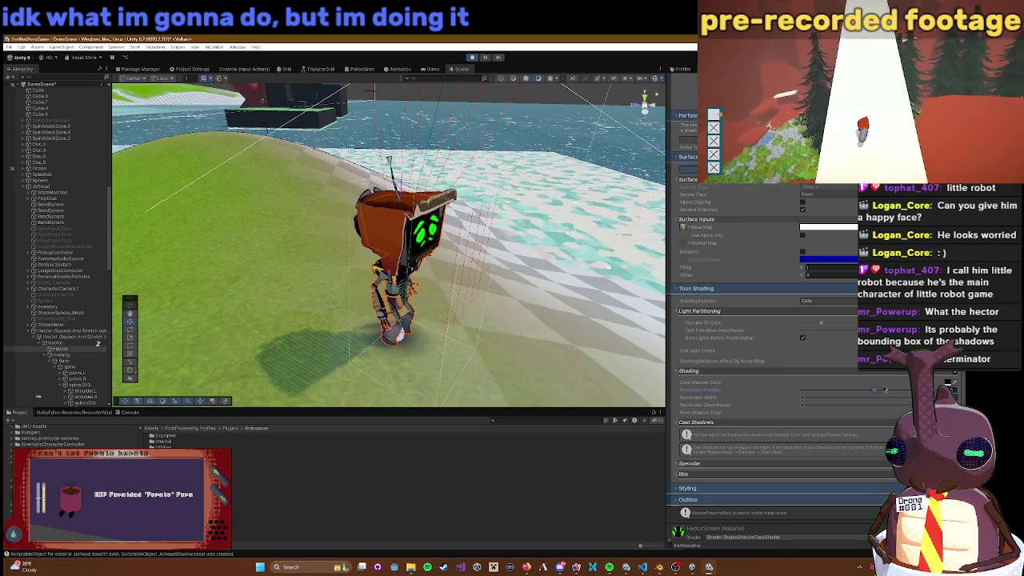
pyautogui.moveTo(885, 390); pyautogui.dragTo(898, 389)
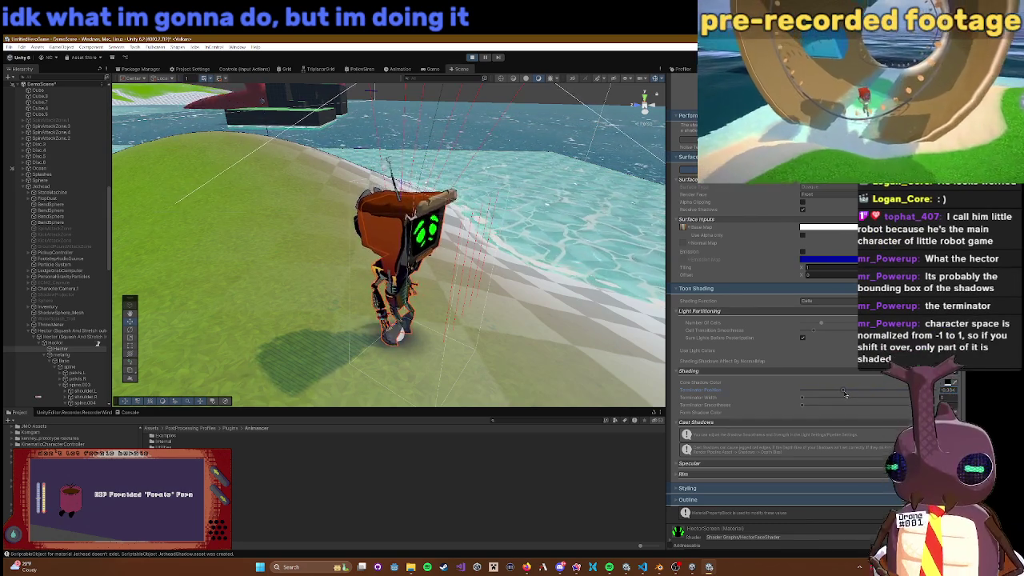
pyautogui.moveTo(844, 393); pyautogui.dragTo(748, 393)
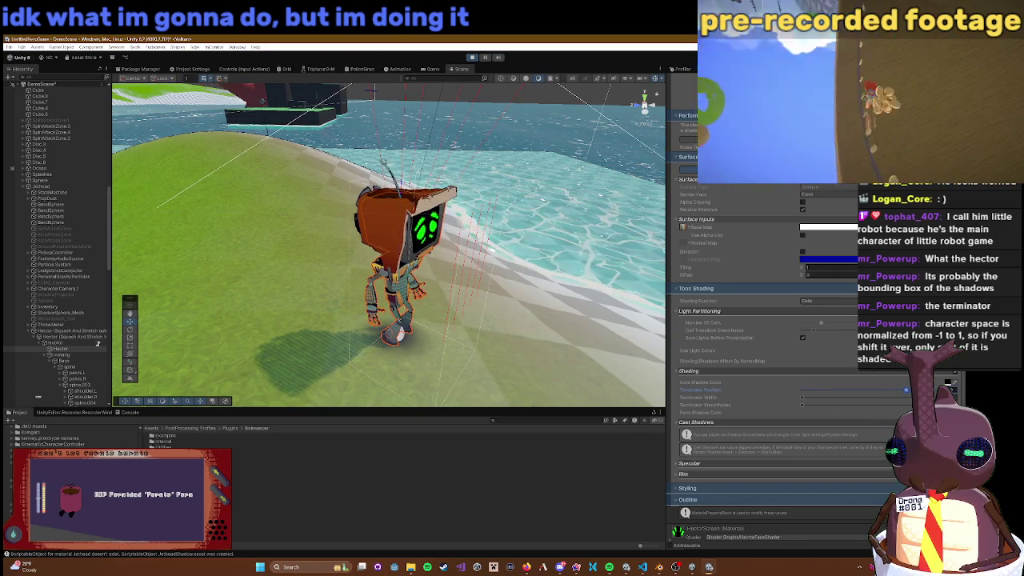
pyautogui.moveTo(802, 390)
pyautogui.mouseDown()
pyautogui.moveTo(845, 390)
pyautogui.moveTo(727, 399)
pyautogui.mouseUp()
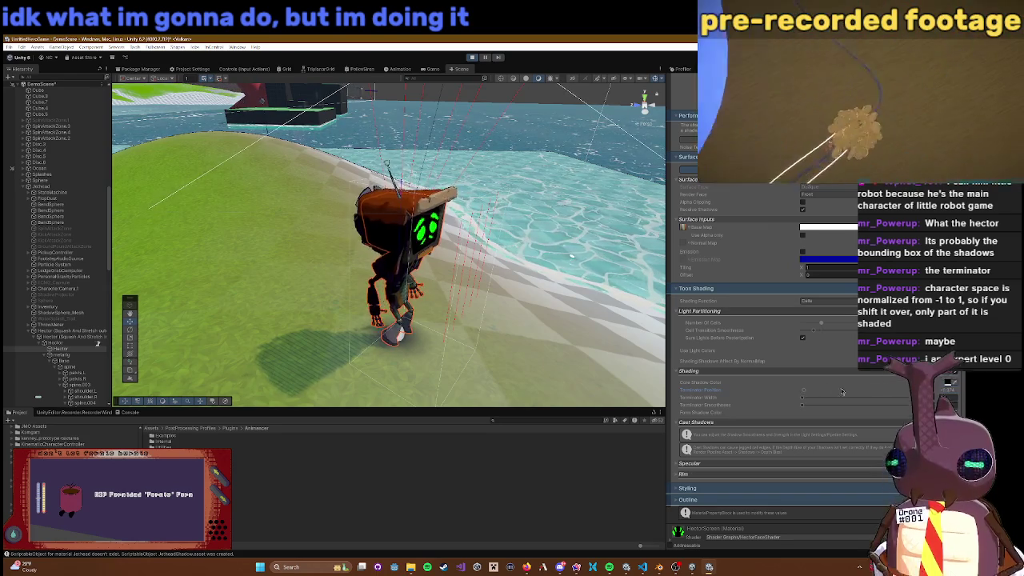
pyautogui.moveTo(804, 393); pyautogui.dragTo(871, 389)
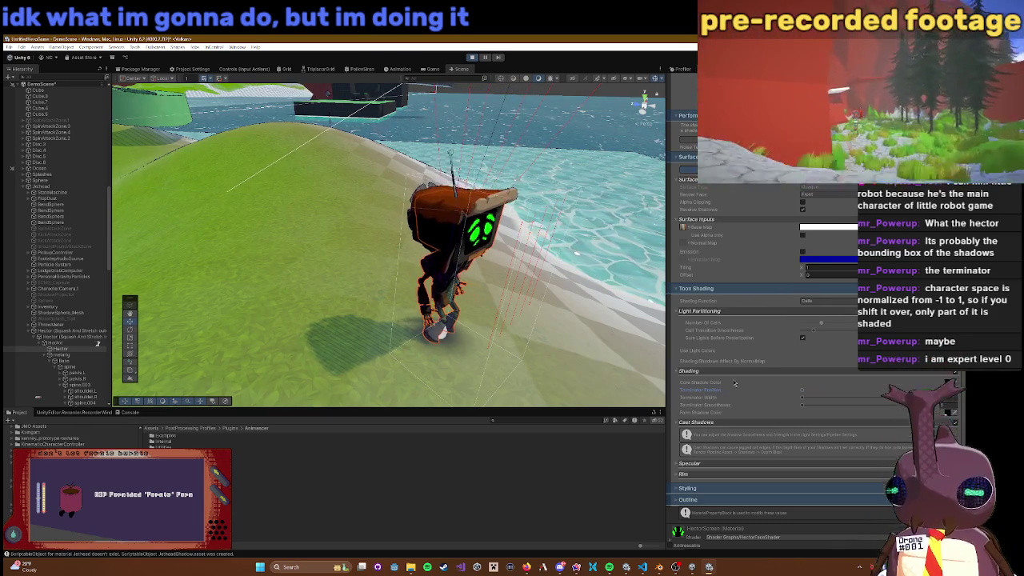
pyautogui.moveTo(801, 389); pyautogui.dragTo(966, 389)
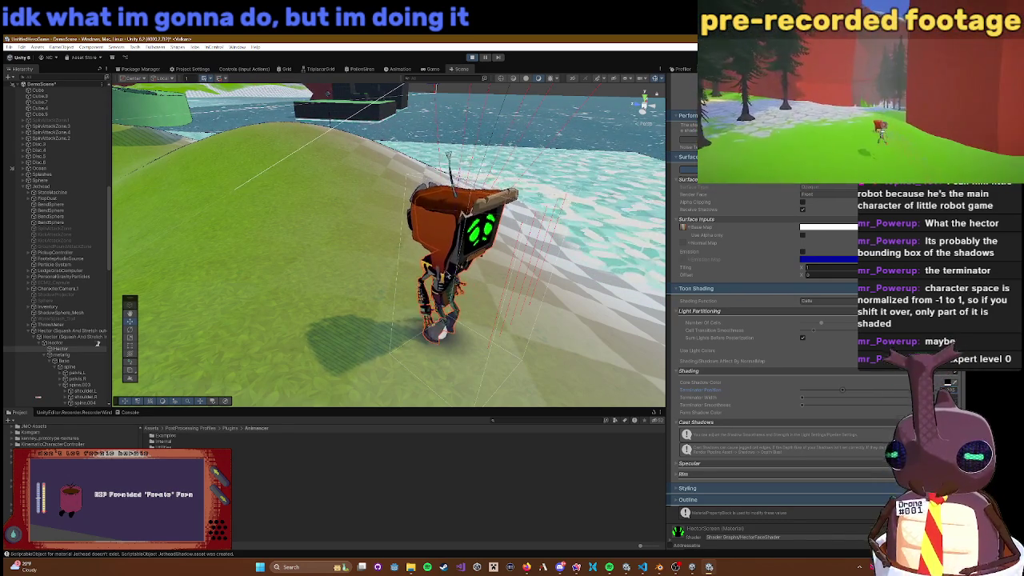
pyautogui.moveTo(842, 390); pyautogui.dragTo(800, 387)
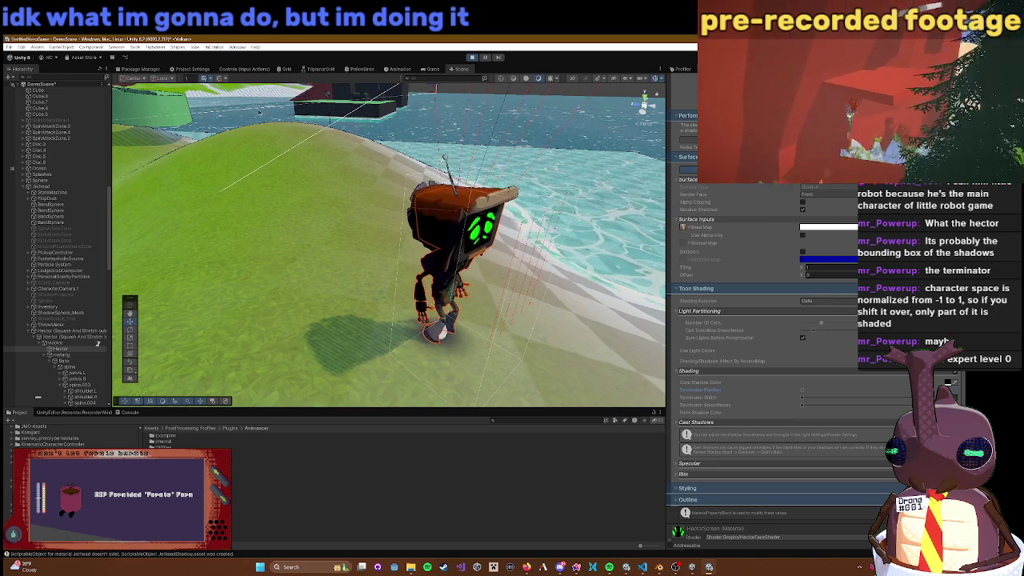
pyautogui.click(233, 47)
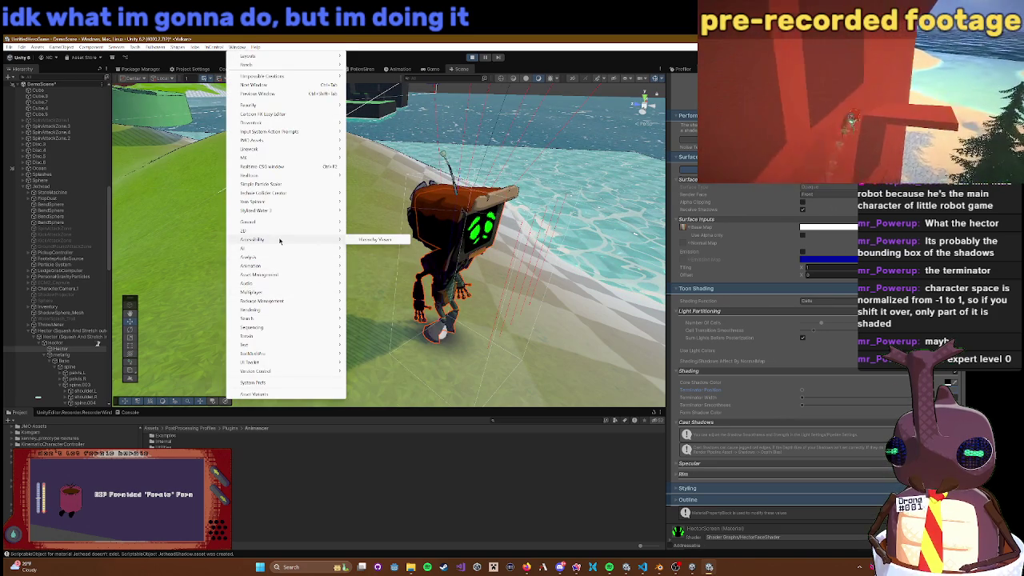
# Step: Browse the Window menu, then toggle Receive Shadows on the HectorScreen material
pyautogui.moveTo(278, 265)
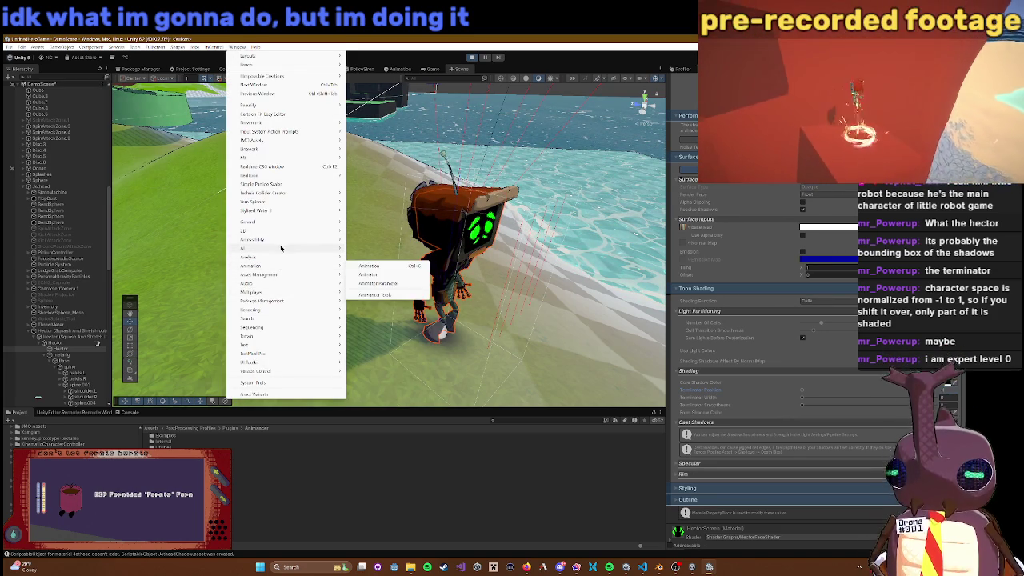
pyautogui.moveTo(331, 300)
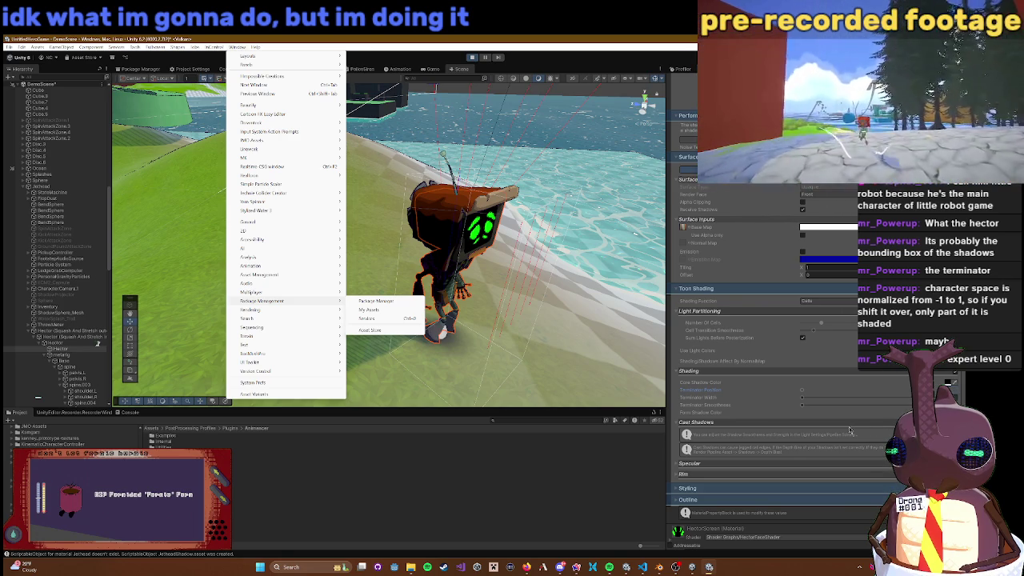
pyautogui.click(804, 211)
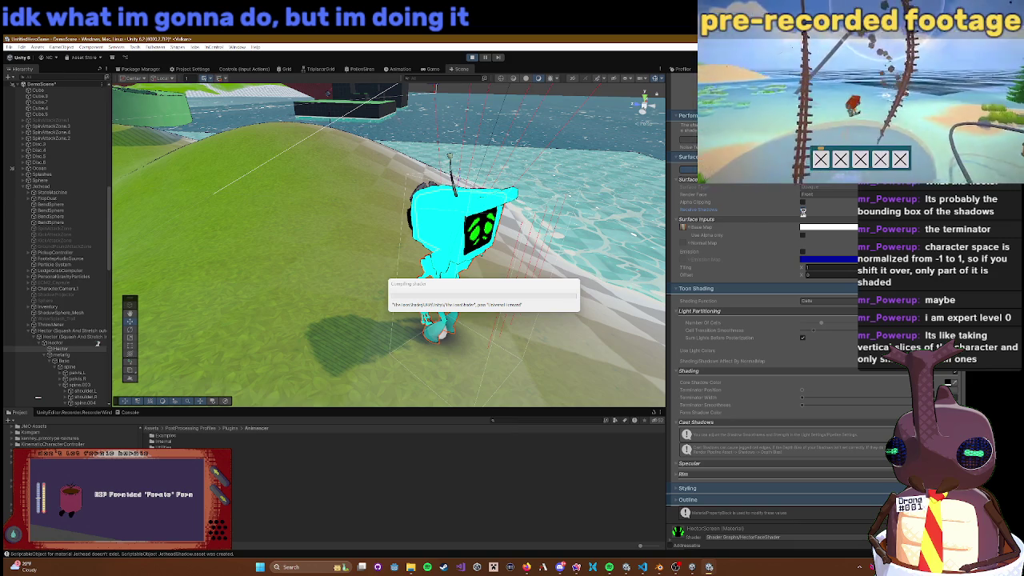
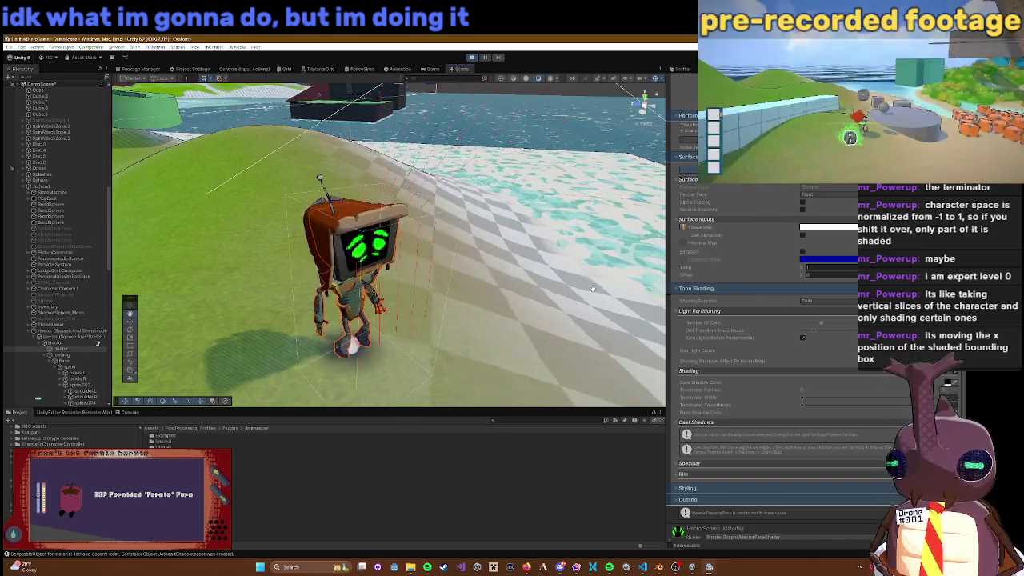
# Step: Shift the robot material's Terminator Position up and back down, reframing the robot to compare
pyautogui.moveTo(571, 287)
pyautogui.mouseDown()
pyautogui.moveTo(469, 274)
pyautogui.moveTo(382, 200)
pyautogui.moveTo(462, 228)
pyautogui.moveTo(499, 272)
pyautogui.moveTo(560, 250)
pyautogui.mouseUp()
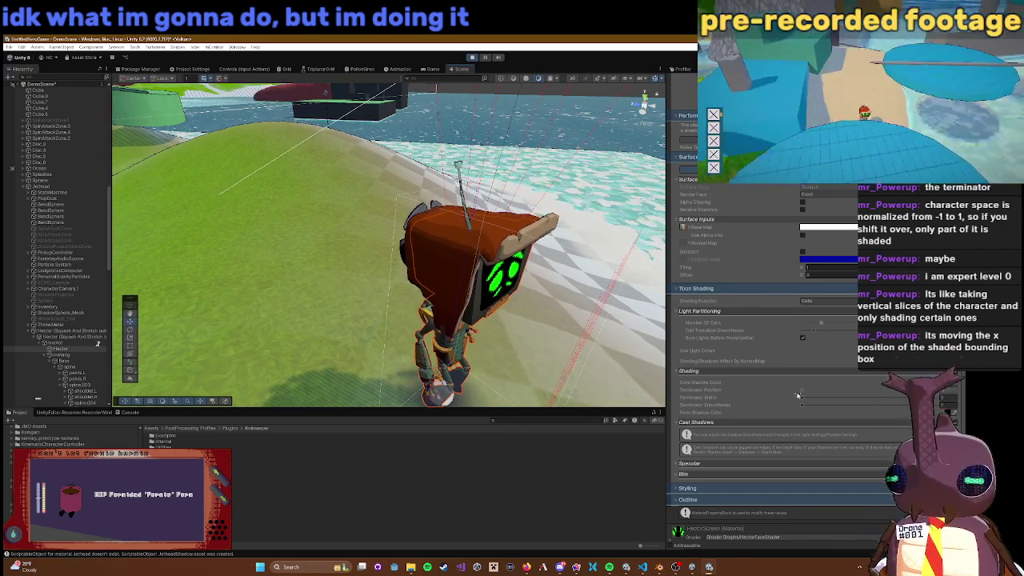
pyautogui.moveTo(822, 390)
pyautogui.mouseDown()
pyautogui.moveTo(836, 391)
pyautogui.moveTo(806, 391)
pyautogui.mouseUp()
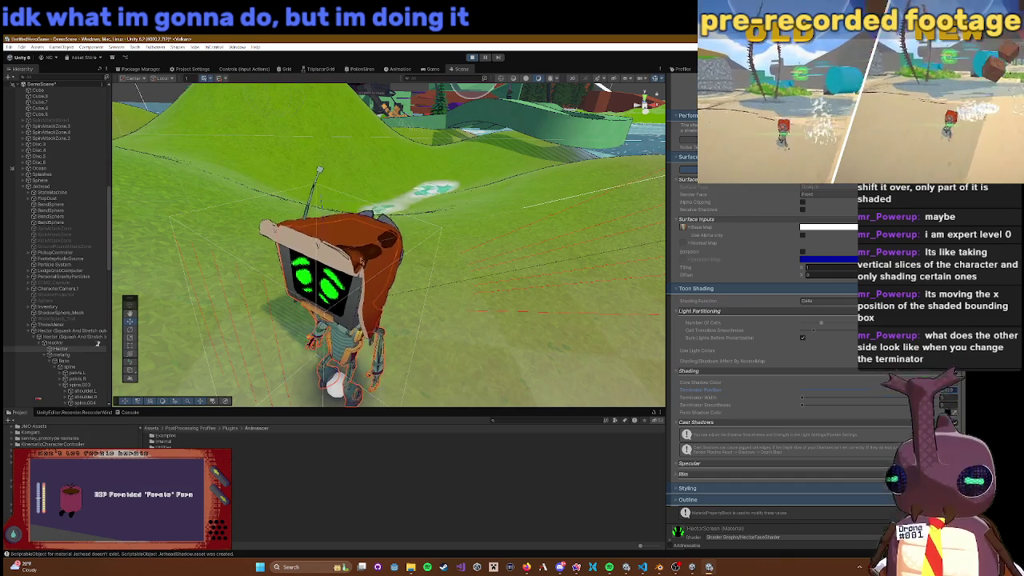
pyautogui.moveTo(390, 238); pyautogui.dragTo(444, 202)
pyautogui.press('f')
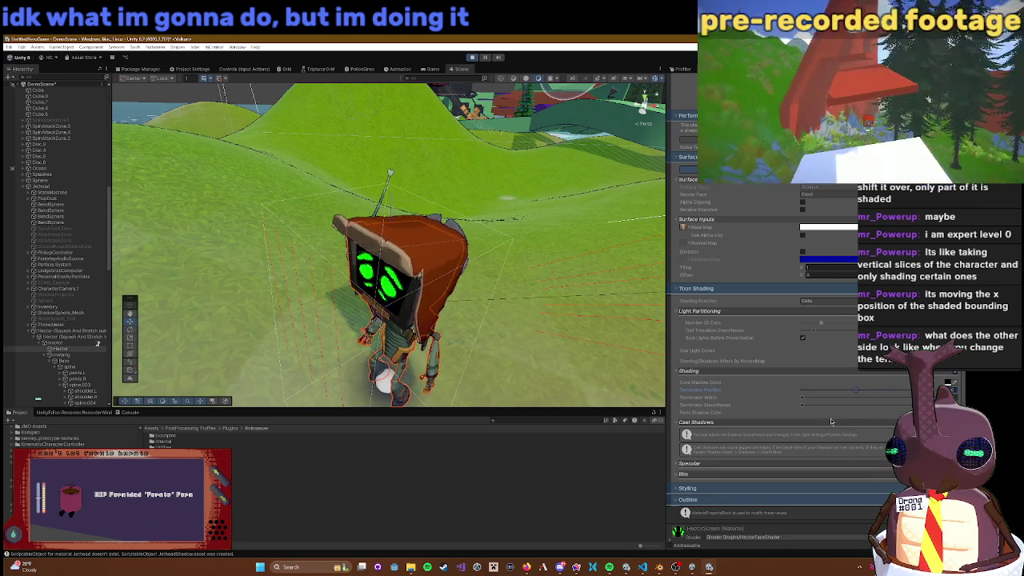
pyautogui.moveTo(855, 389); pyautogui.dragTo(801, 390)
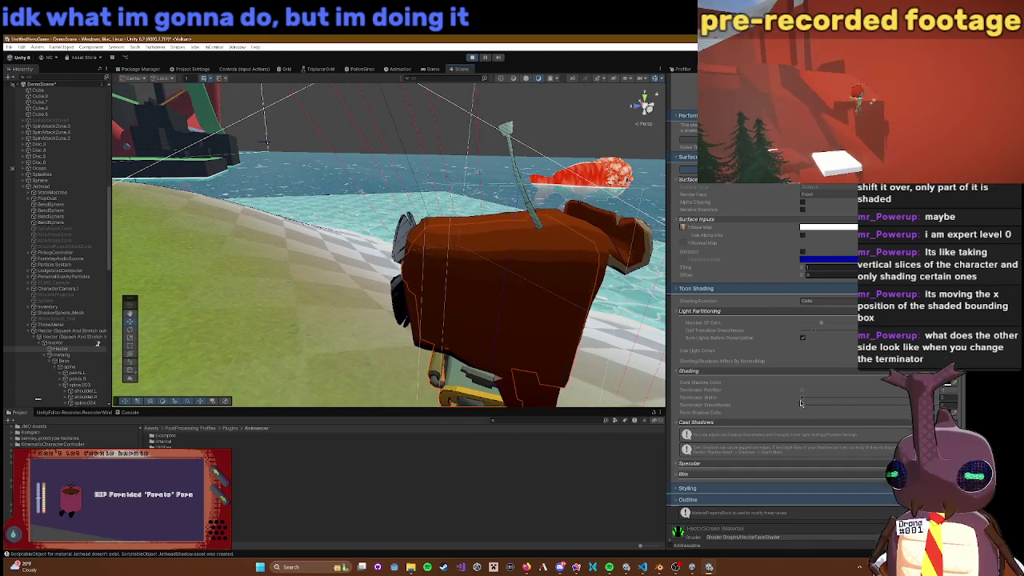
# Step: Push Terminator Position far right until Hector's body renders almost entirely black
pyautogui.moveTo(802, 390); pyautogui.dragTo(897, 397)
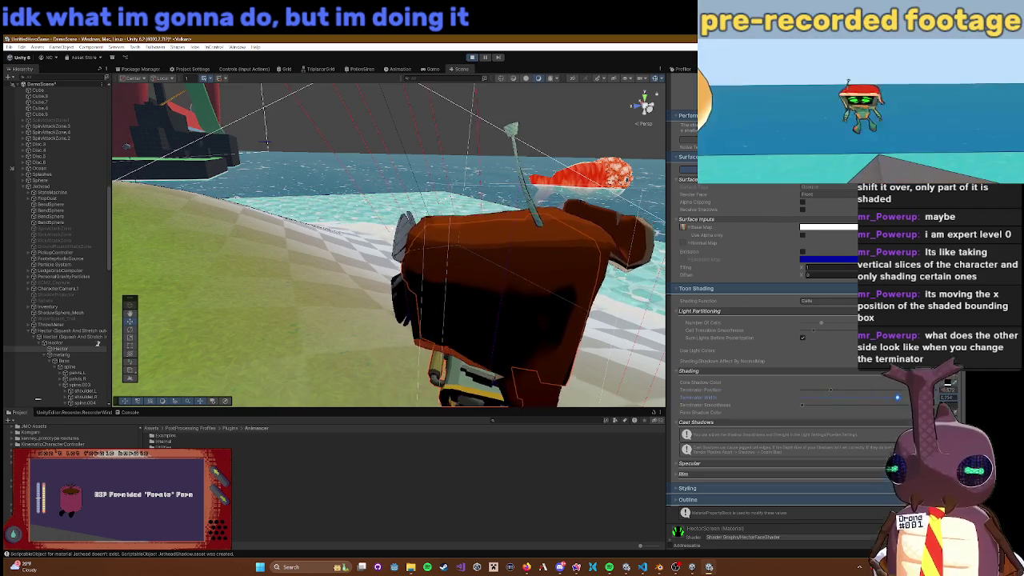
pyautogui.moveTo(827, 390); pyautogui.dragTo(921, 390)
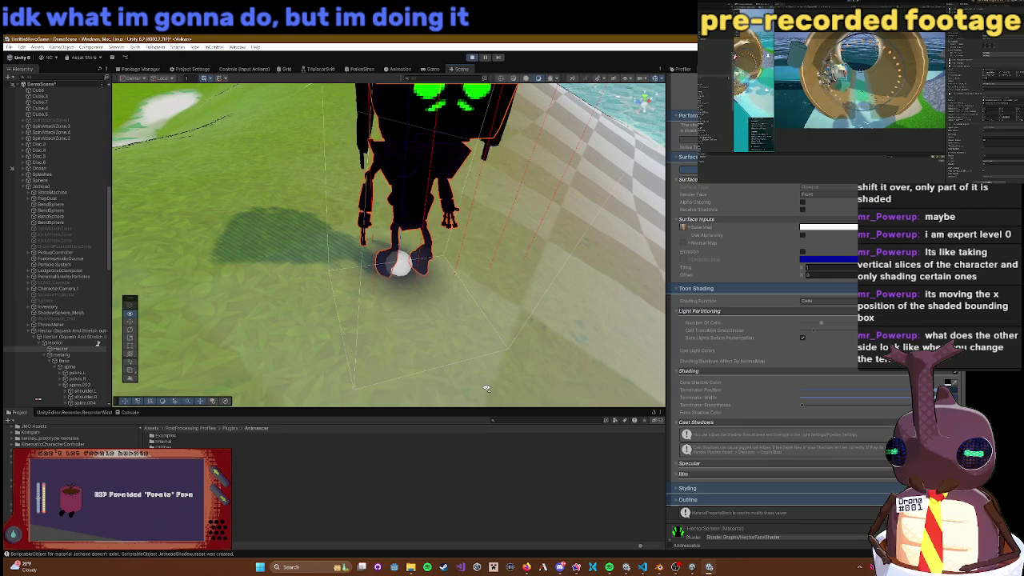
# Step: Select Terminator Width and bring up the shadow colour's Color picker while viewing the robot's head
pyautogui.moveTo(486, 388); pyautogui.dragTo(485, 339)
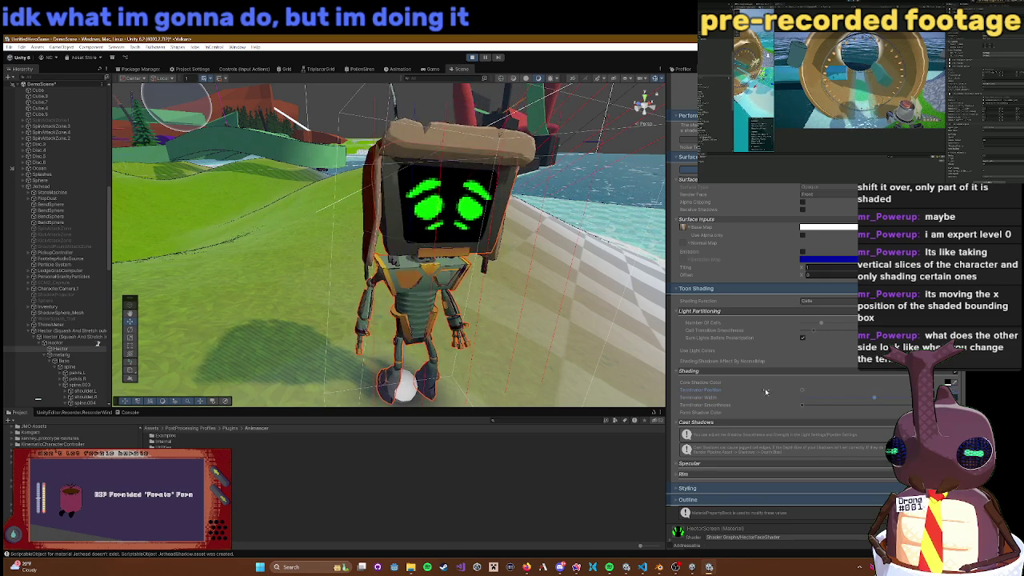
pyautogui.click(862, 402)
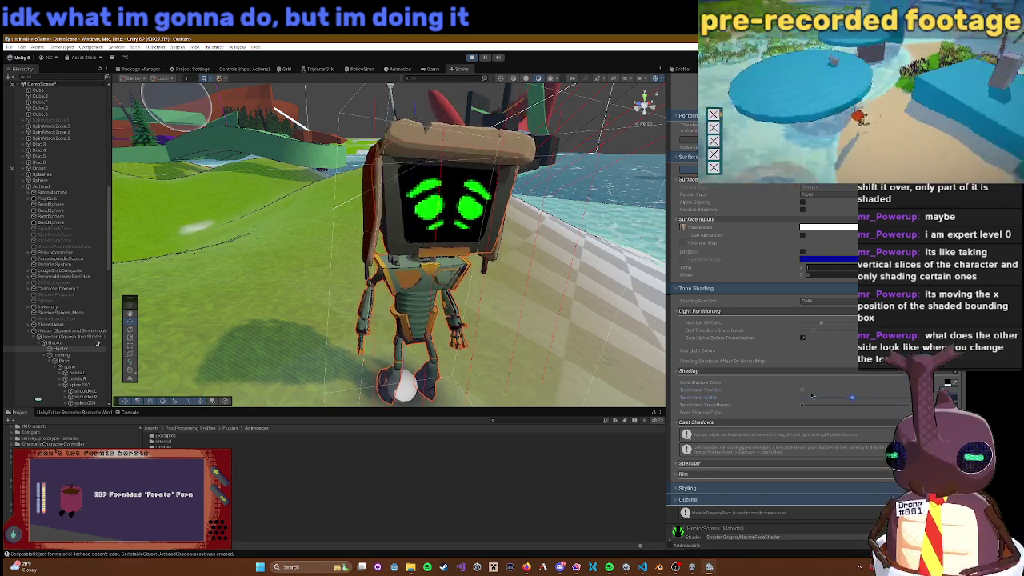
pyautogui.moveTo(494, 308)
pyautogui.mouseDown()
pyautogui.moveTo(615, 279)
pyautogui.moveTo(724, 350)
pyautogui.moveTo(688, 355)
pyautogui.mouseUp()
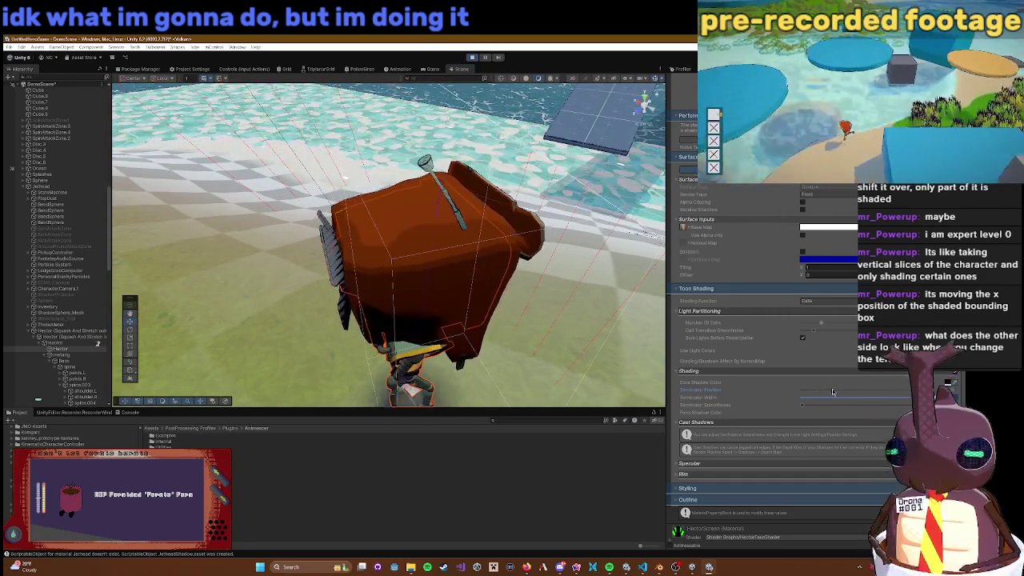
pyautogui.click(949, 385)
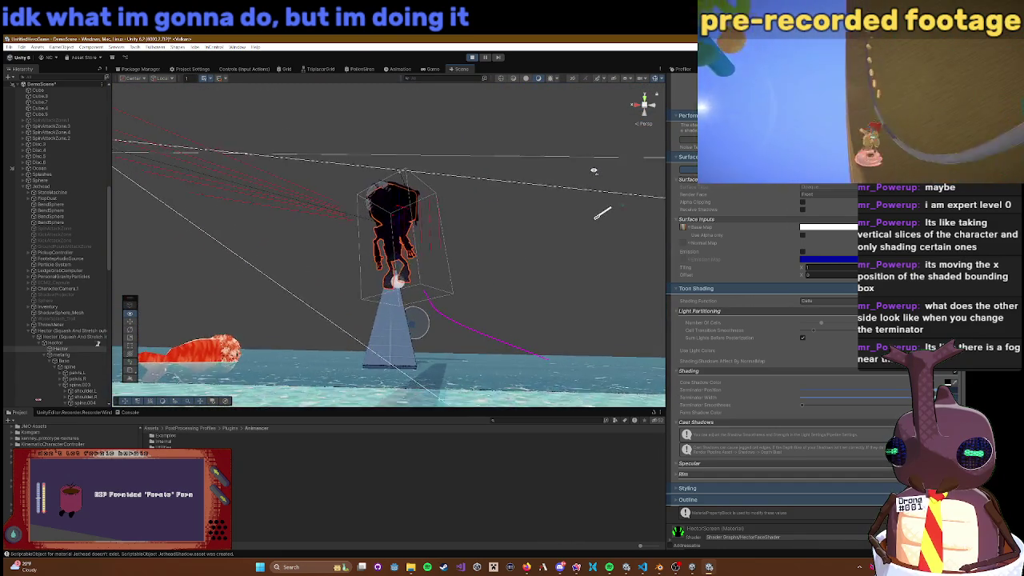
# Step: Orbit, zoom and frame the robot beside the water for a close look at its shading
pyautogui.scroll(5, 632, 241)
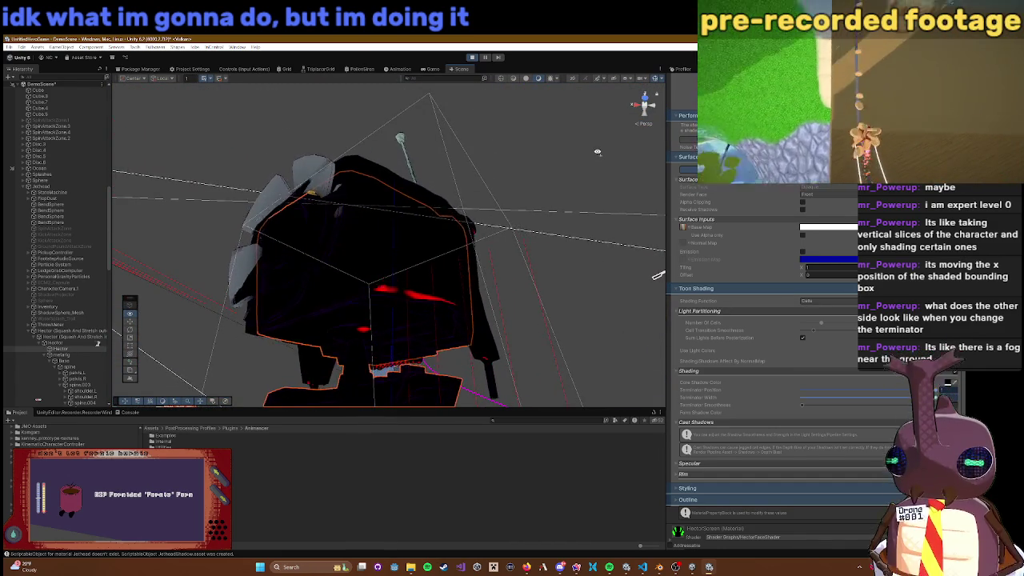
pyautogui.moveTo(597, 152); pyautogui.dragTo(456, 180)
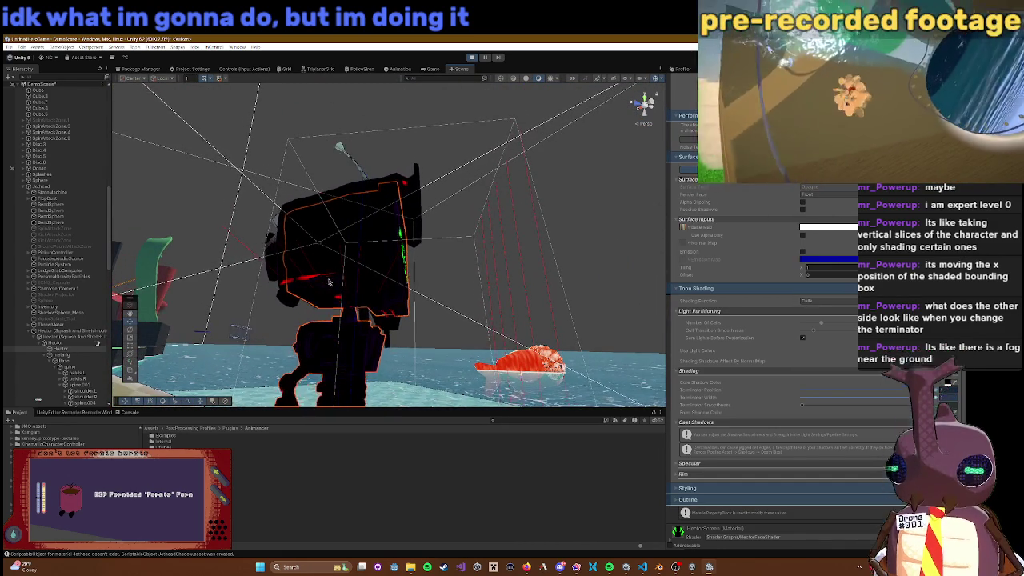
pyautogui.moveTo(324, 286)
pyautogui.mouseDown()
pyautogui.moveTo(436, 199)
pyautogui.moveTo(377, 293)
pyautogui.moveTo(274, 390)
pyautogui.moveTo(283, 403)
pyautogui.moveTo(484, 373)
pyautogui.mouseUp()
pyautogui.scroll(3, 277, 394)
pyautogui.scroll(3, 287, 407)
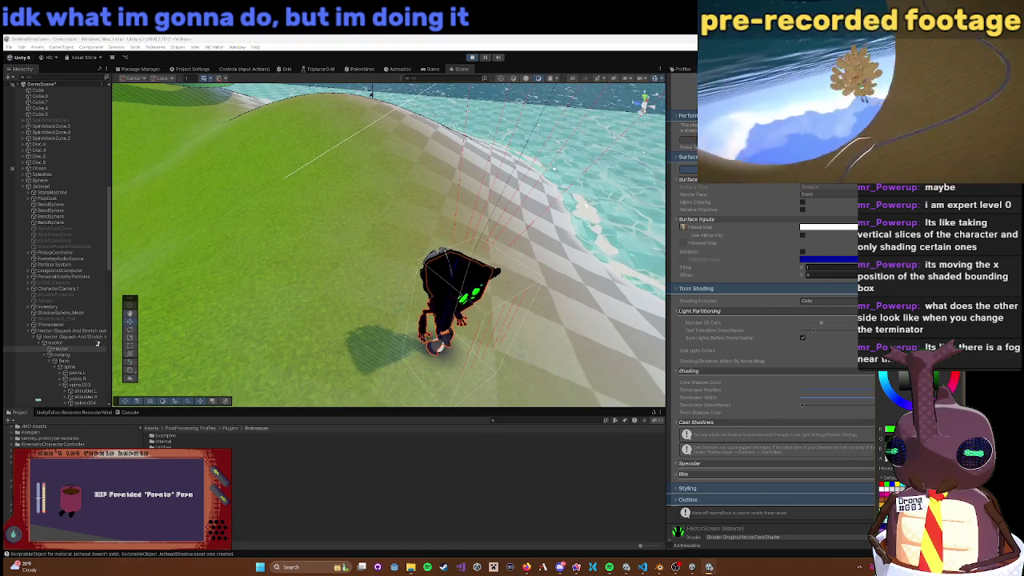
pyautogui.moveTo(524, 292); pyautogui.dragTo(528, 293)
pyautogui.press('f')
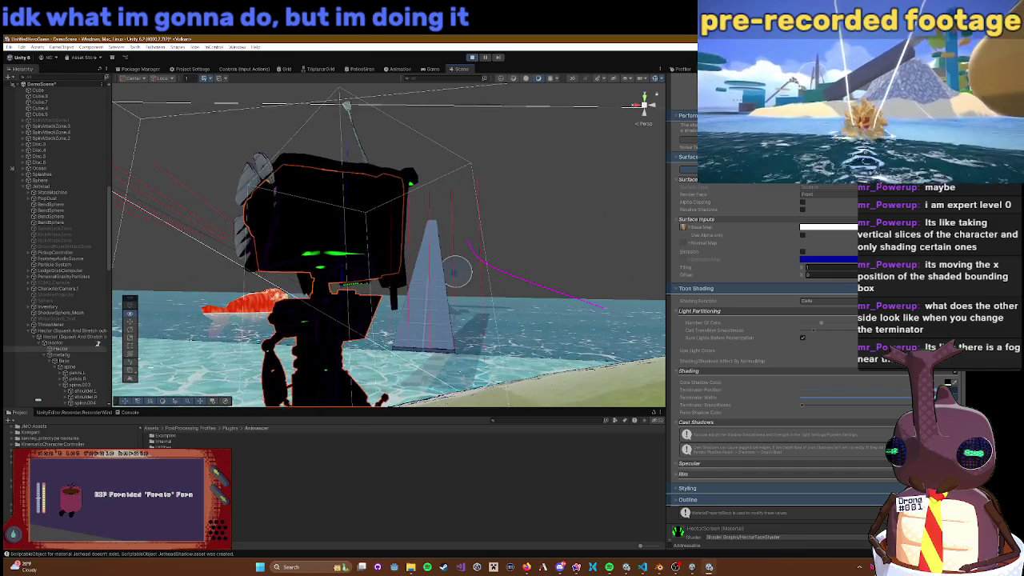
pyautogui.scroll(-1, 853, 384)
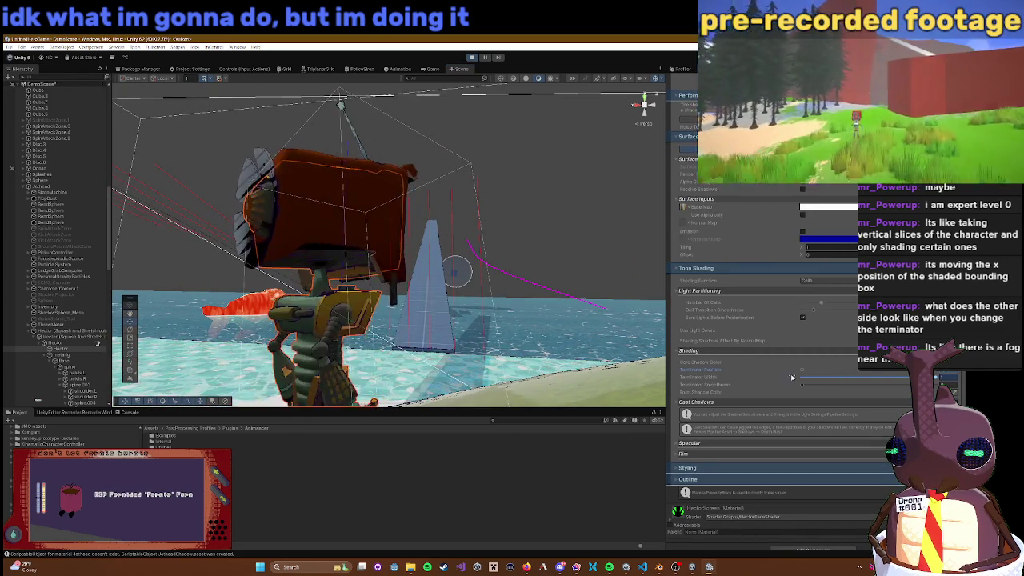
# Step: Increase the terminator and raise Terminator Smoothness until green shading covers Hector's shadowed areas
pyautogui.moveTo(785, 377); pyautogui.dragTo(866, 377)
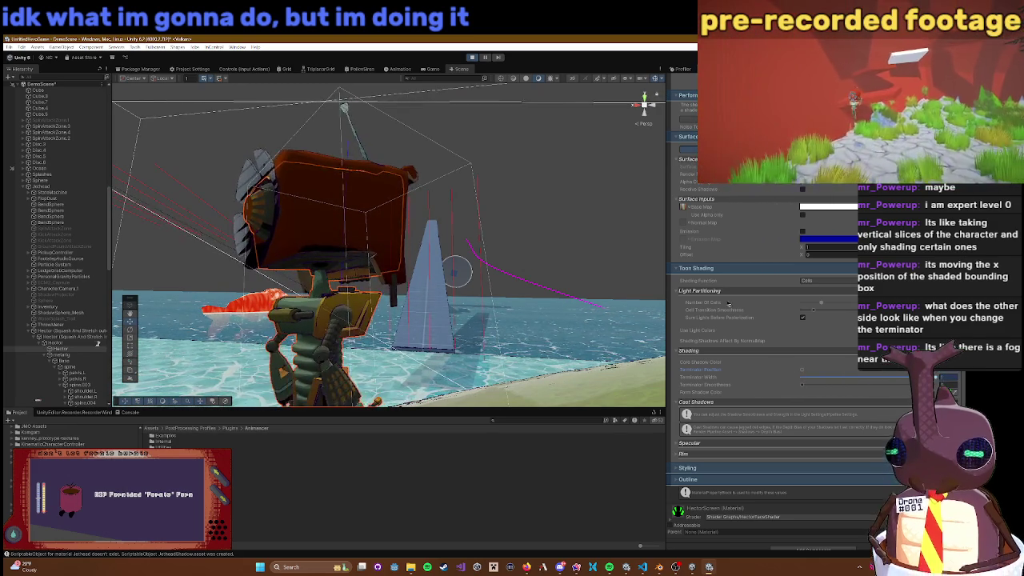
pyautogui.click(804, 386)
pyautogui.moveTo(806, 376)
pyautogui.mouseDown()
pyautogui.moveTo(853, 365)
pyautogui.moveTo(830, 367)
pyautogui.moveTo(842, 384)
pyautogui.mouseUp()
pyautogui.moveTo(755, 382); pyautogui.dragTo(964, 391)
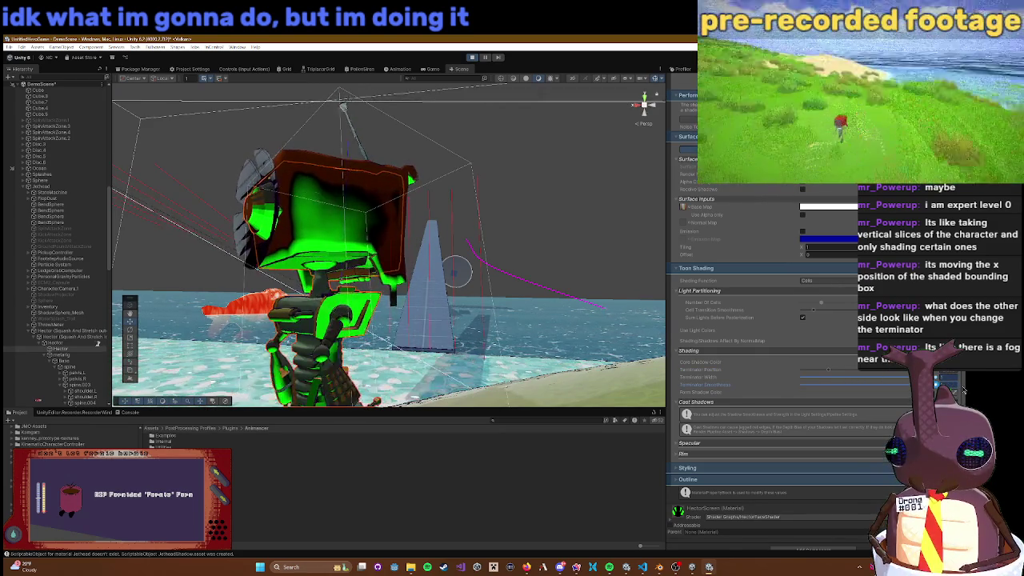
# Step: Pick a new Core Shadow Color so Hector loses the green shadow tint
pyautogui.click(897, 391)
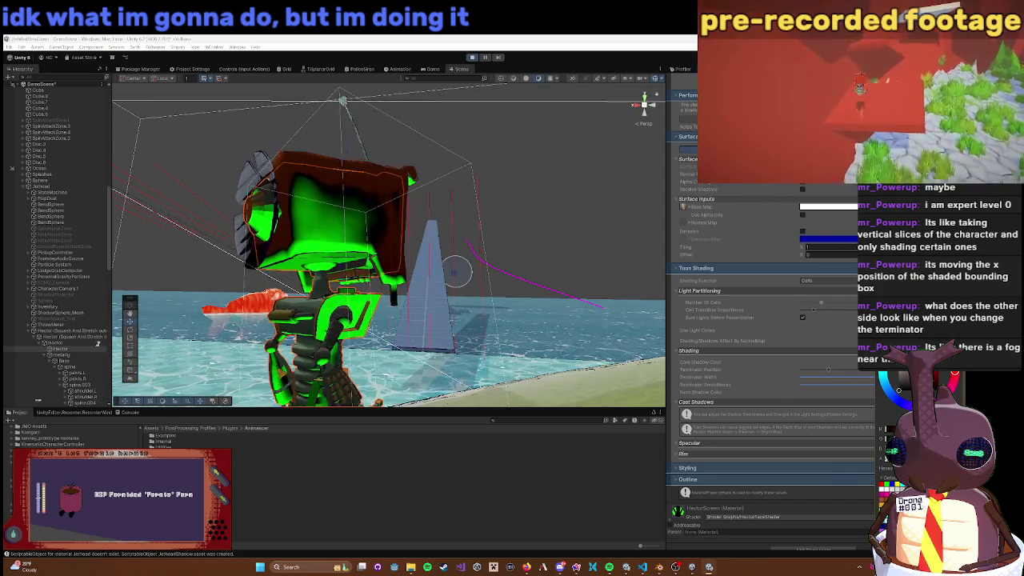
pyautogui.press('Escape')
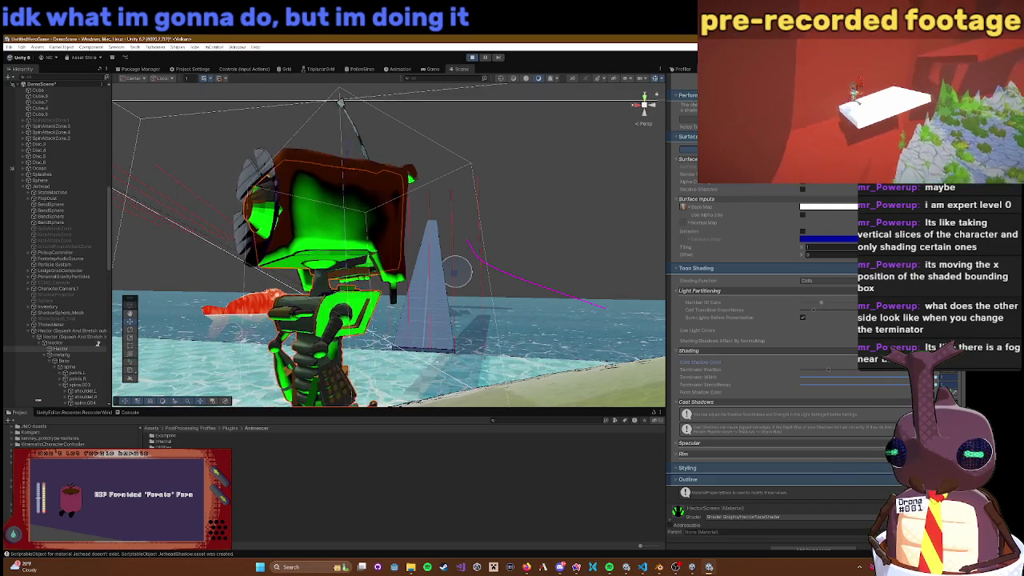
pyautogui.scroll(-1, 764, 438)
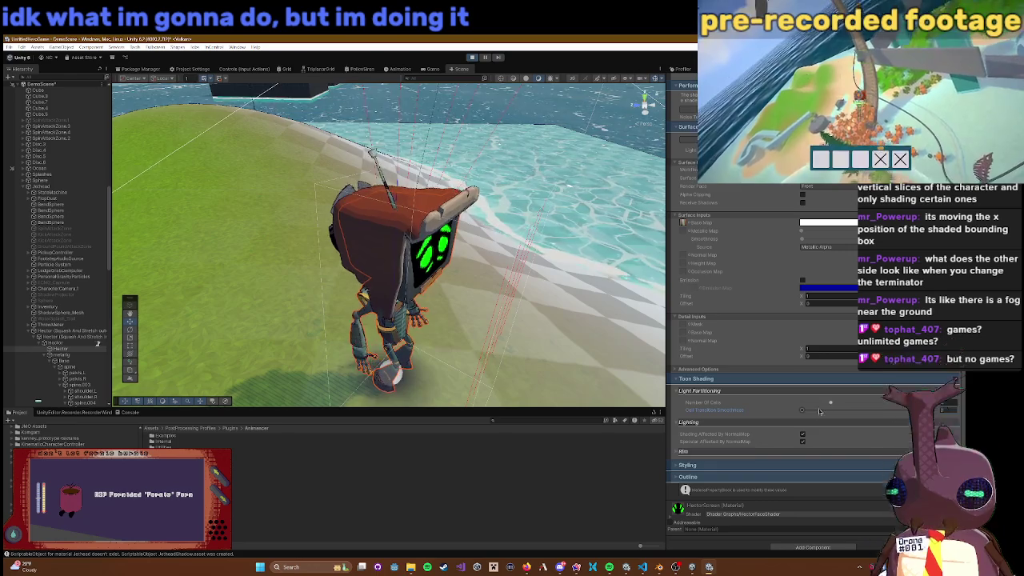
# Step: Raise Cell Transition Smoothness and toggle the Lighting foldout so the shader recompiles
pyautogui.moveTo(803, 411)
pyautogui.mouseDown()
pyautogui.moveTo(827, 413)
pyautogui.moveTo(802, 410)
pyautogui.mouseUp()
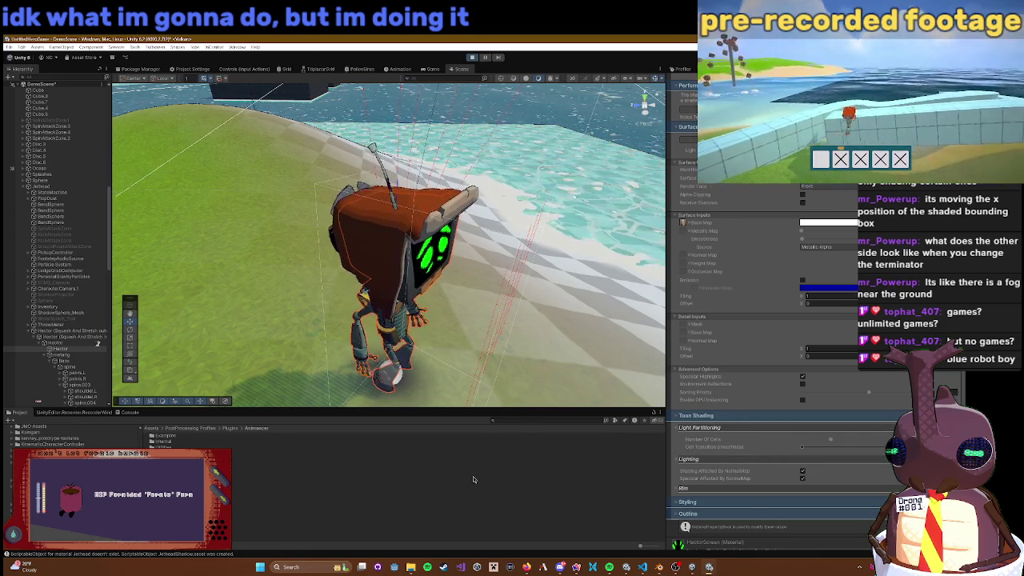
pyautogui.scroll(-1, 728, 456)
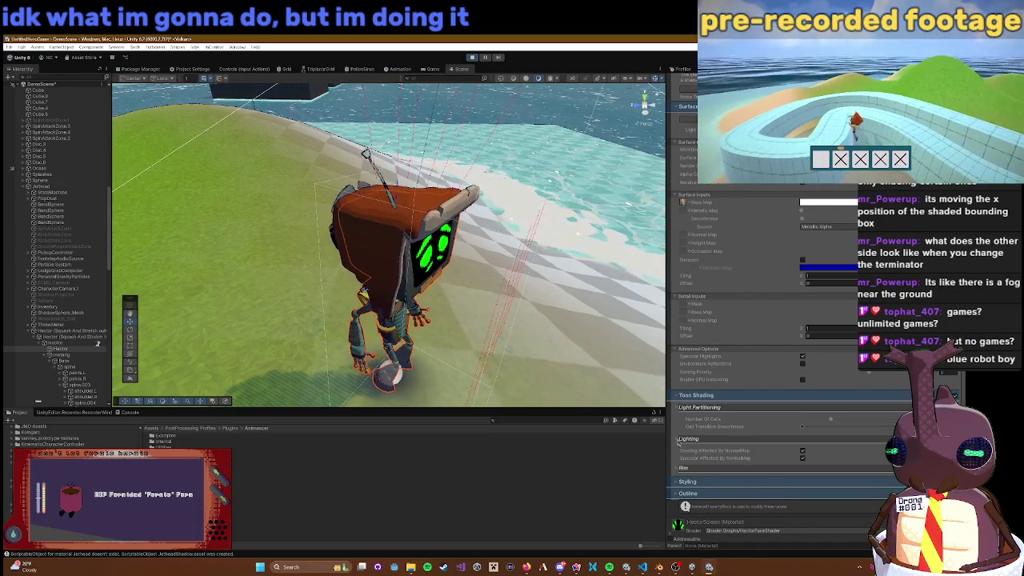
pyautogui.click(679, 442)
pyautogui.click(679, 440)
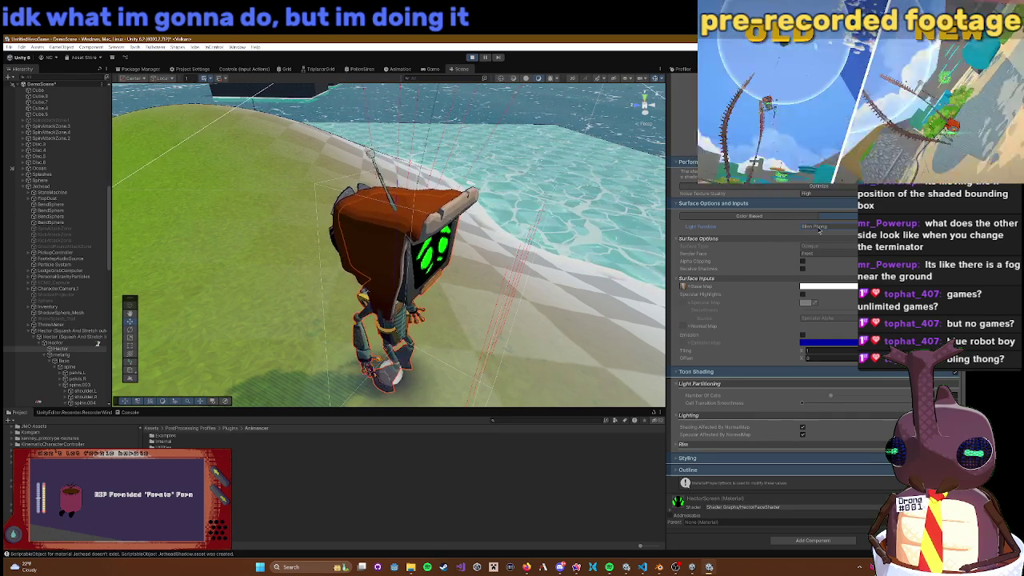
# Step: Keep Blinn Phong as the light function and lower the Number of Cells
pyautogui.click(813, 227)
pyautogui.click(729, 242)
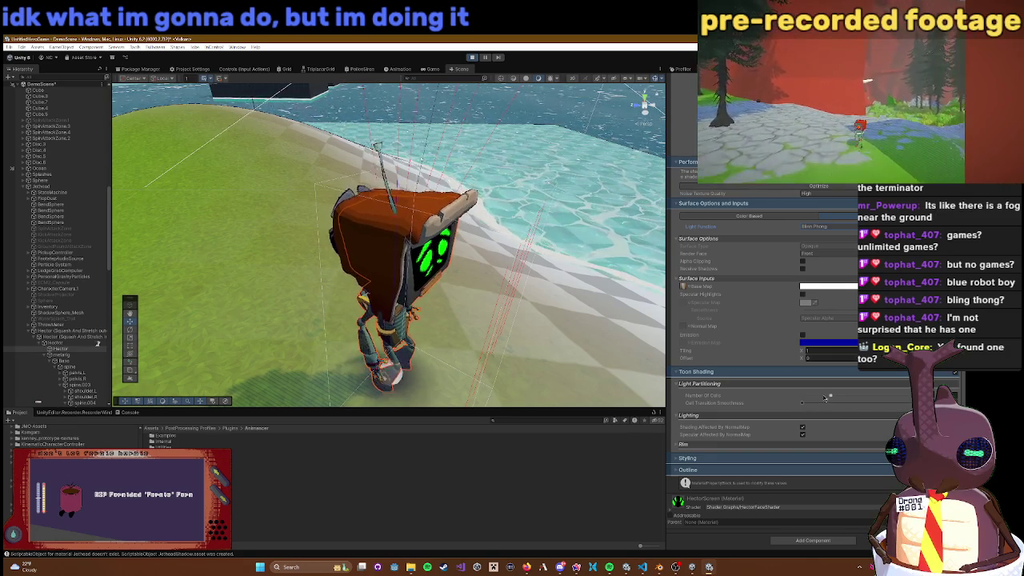
pyautogui.moveTo(831, 398); pyautogui.dragTo(821, 398)
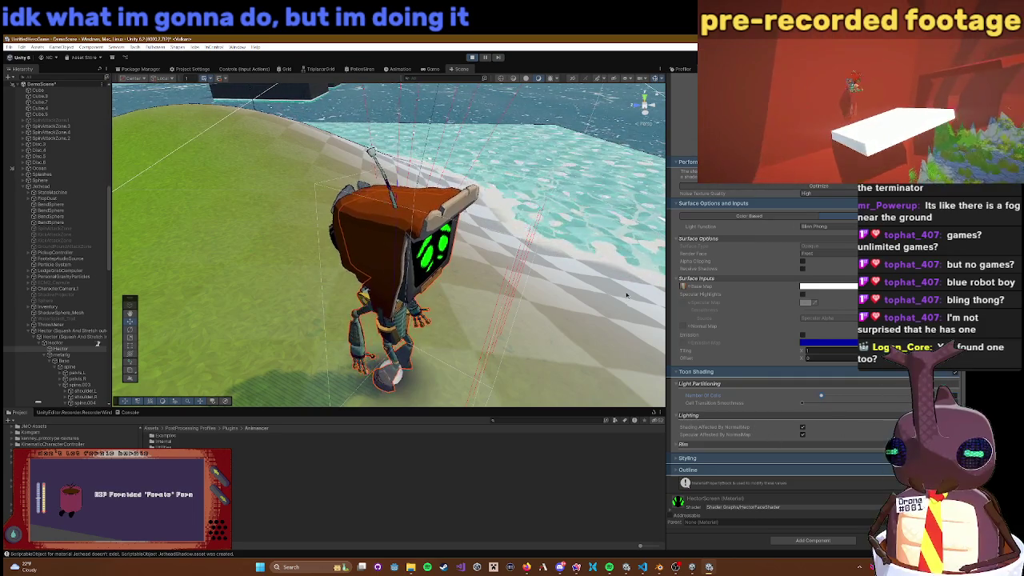
# Step: Frame the whole robot in the Scene view and reveal the rim lighting settings
pyautogui.moveTo(627, 296); pyautogui.dragTo(528, 278)
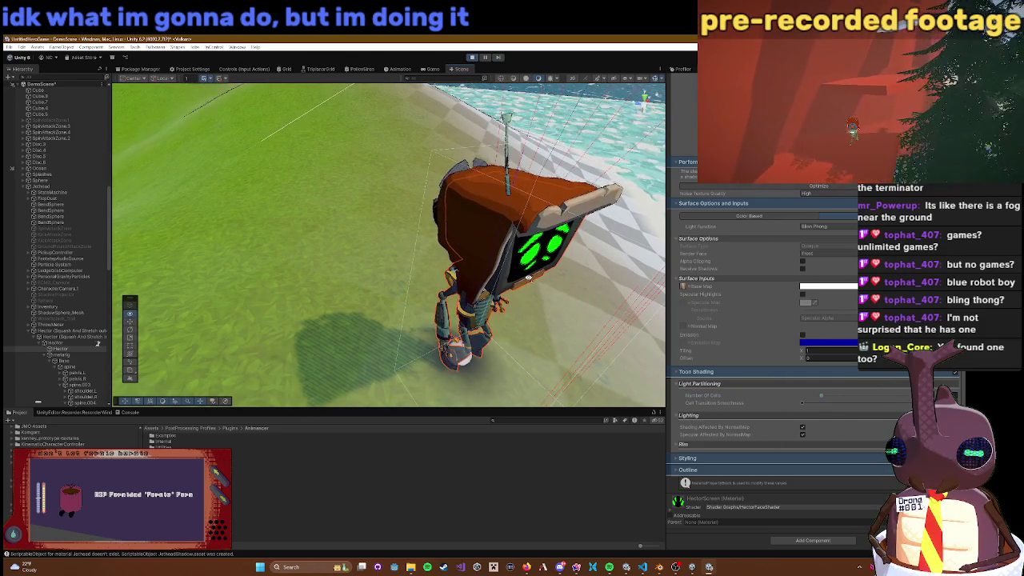
pyautogui.moveTo(528, 278)
pyautogui.mouseDown()
pyautogui.moveTo(431, 233)
pyautogui.moveTo(505, 227)
pyautogui.mouseUp()
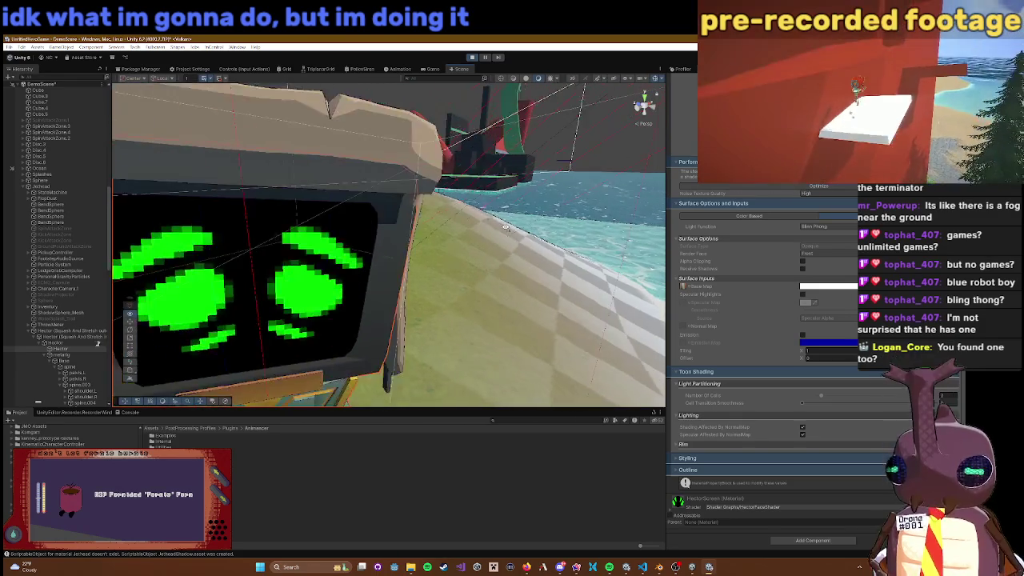
pyautogui.press('f')
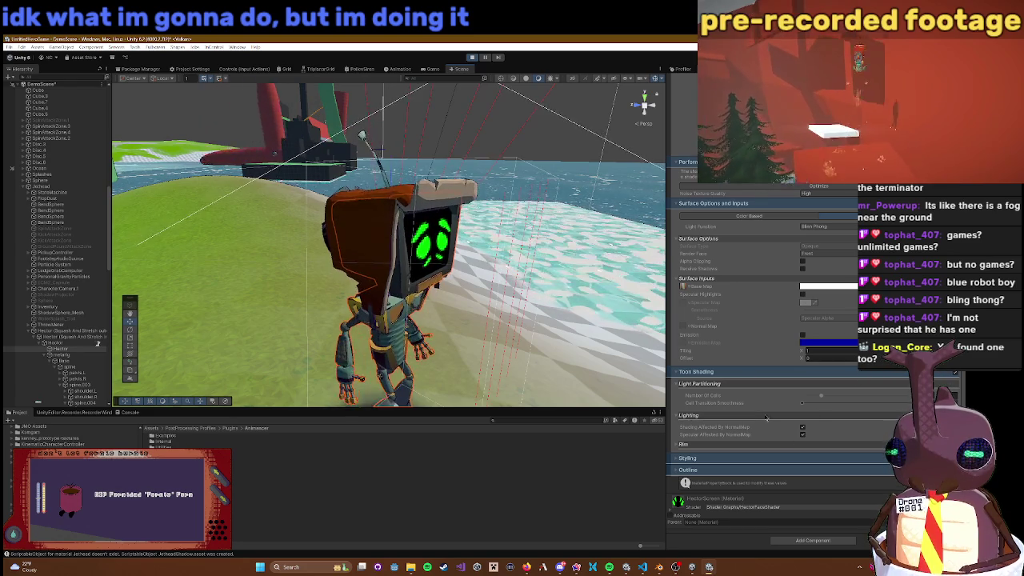
pyautogui.scroll(2, 817, 452)
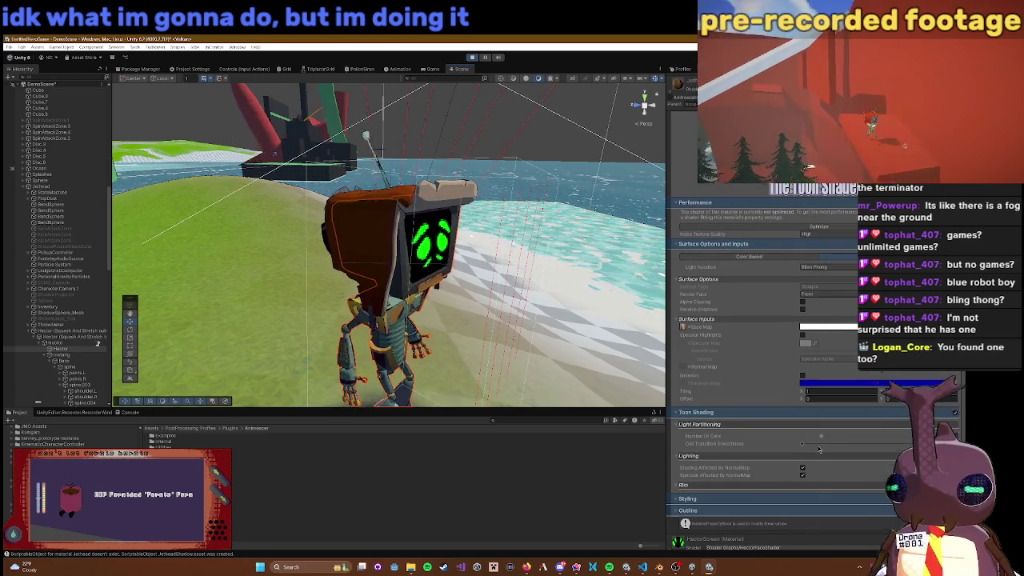
pyautogui.scroll(-2, 801, 448)
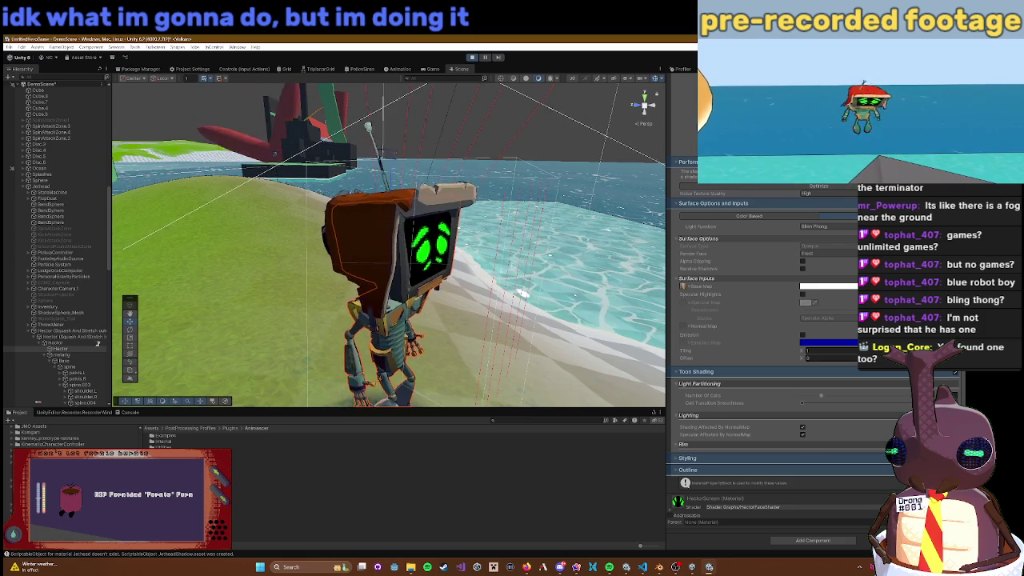
pyautogui.click(684, 444)
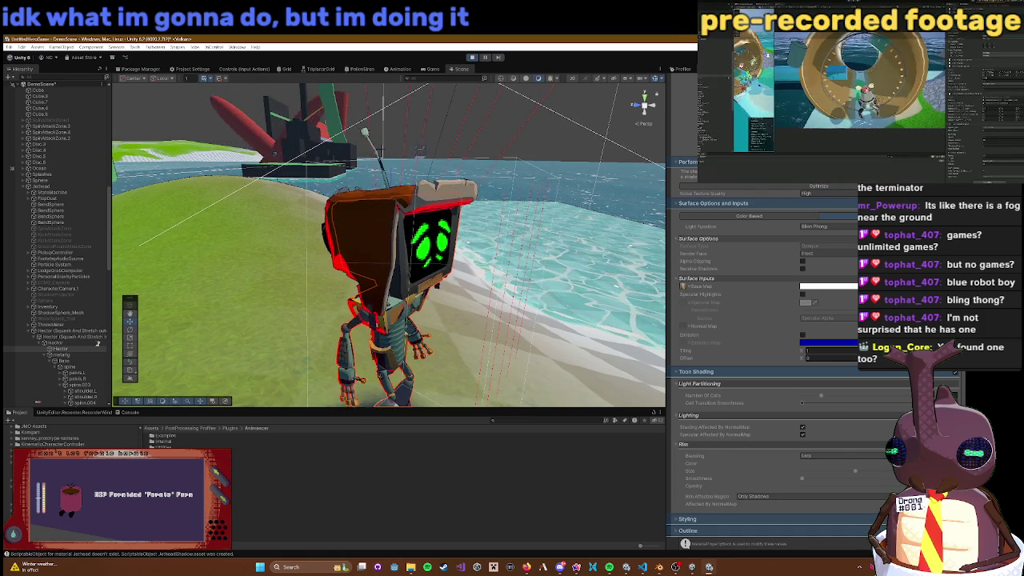
# Step: Keep Lerp rim blending and the rim colour, then tune rim smoothness, size and opacity
pyautogui.click(816, 455)
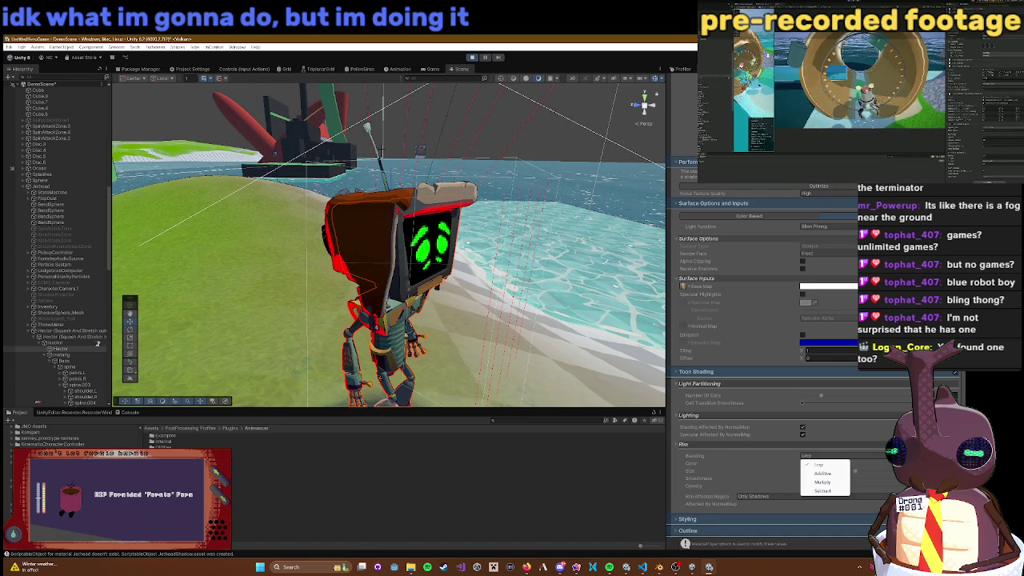
pyautogui.click(818, 464)
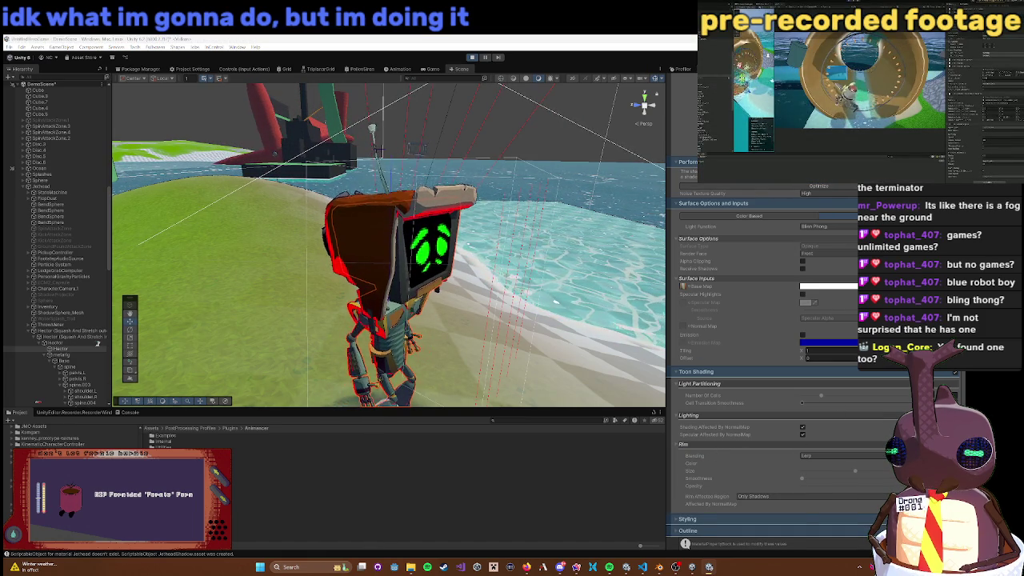
pyautogui.click(828, 464)
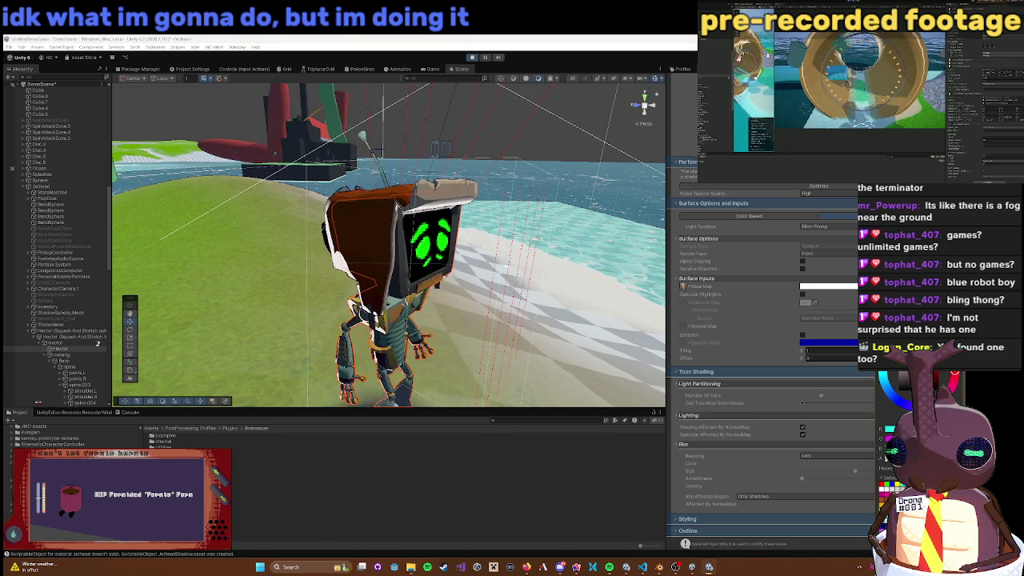
pyautogui.press('Escape')
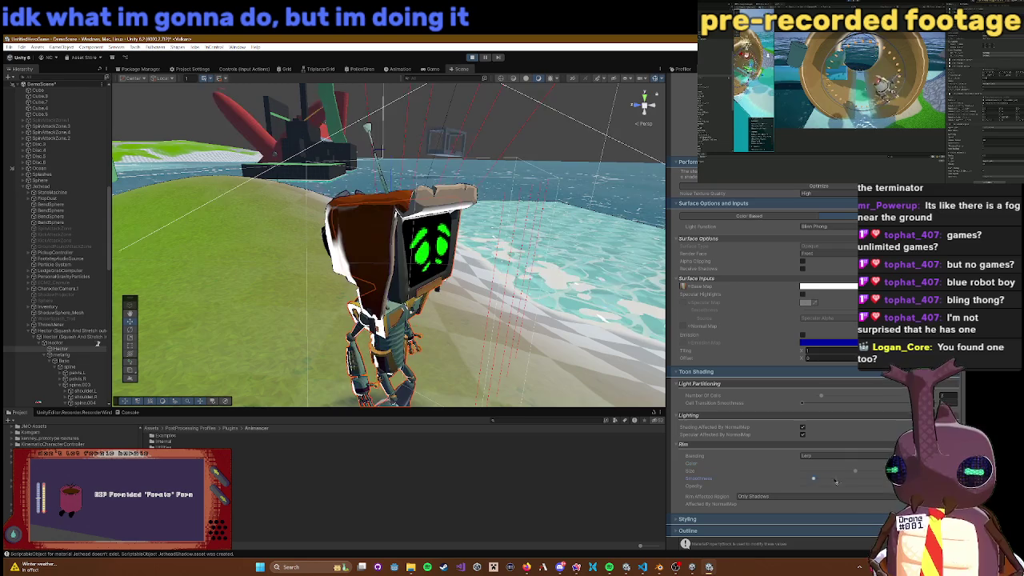
pyautogui.moveTo(801, 477); pyautogui.dragTo(854, 477)
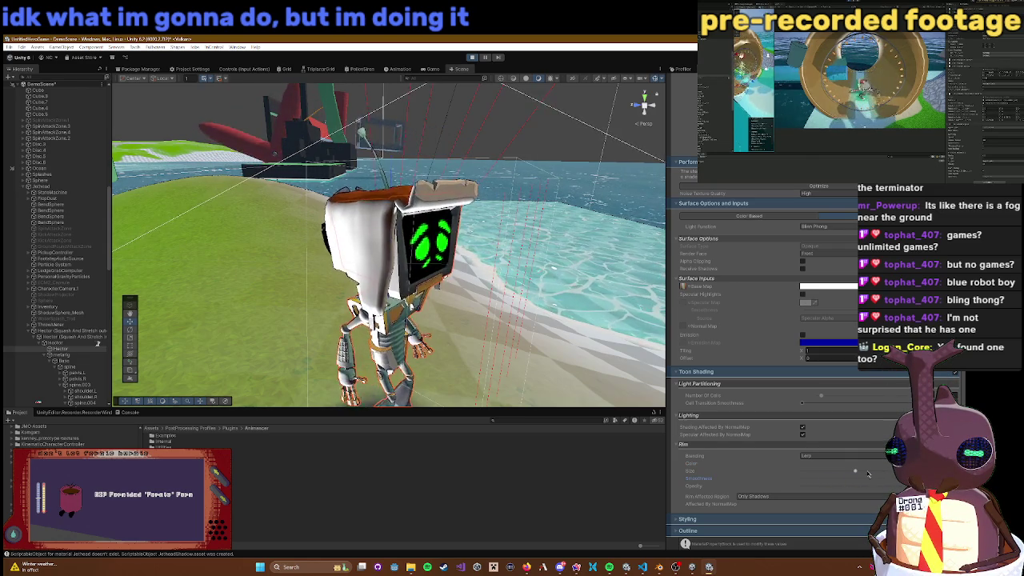
pyautogui.moveTo(826, 474); pyautogui.dragTo(801, 473)
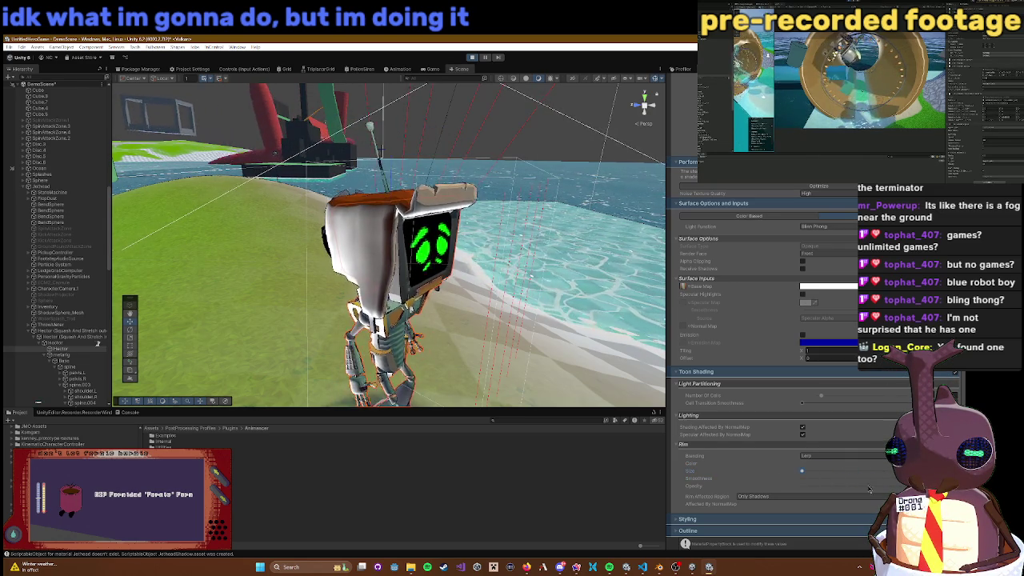
pyautogui.moveTo(871, 486); pyautogui.dragTo(863, 485)
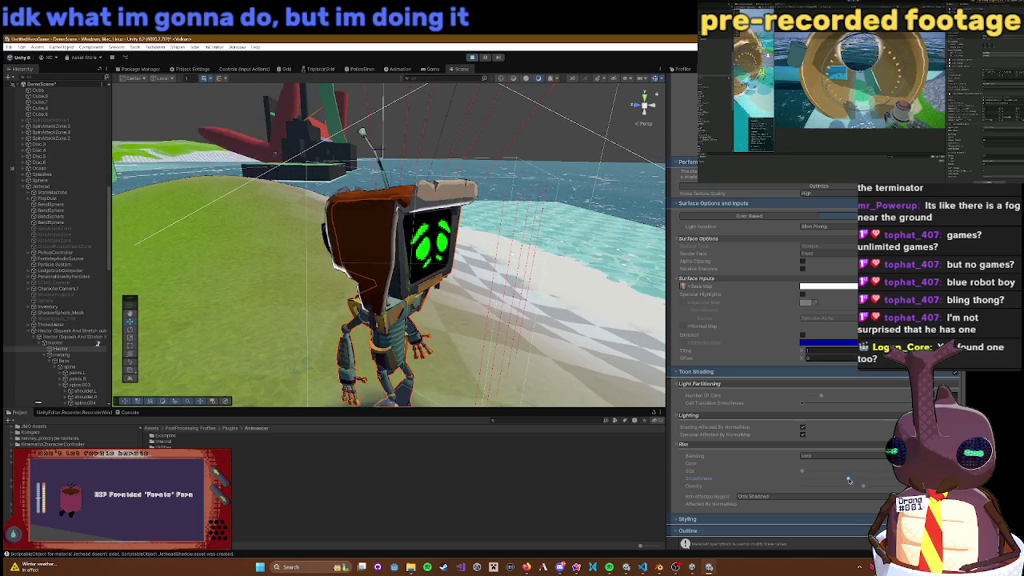
pyautogui.moveTo(804, 472)
pyautogui.mouseDown()
pyautogui.moveTo(871, 469)
pyautogui.moveTo(835, 472)
pyautogui.moveTo(813, 491)
pyautogui.moveTo(842, 472)
pyautogui.moveTo(872, 473)
pyautogui.moveTo(806, 483)
pyautogui.mouseUp()
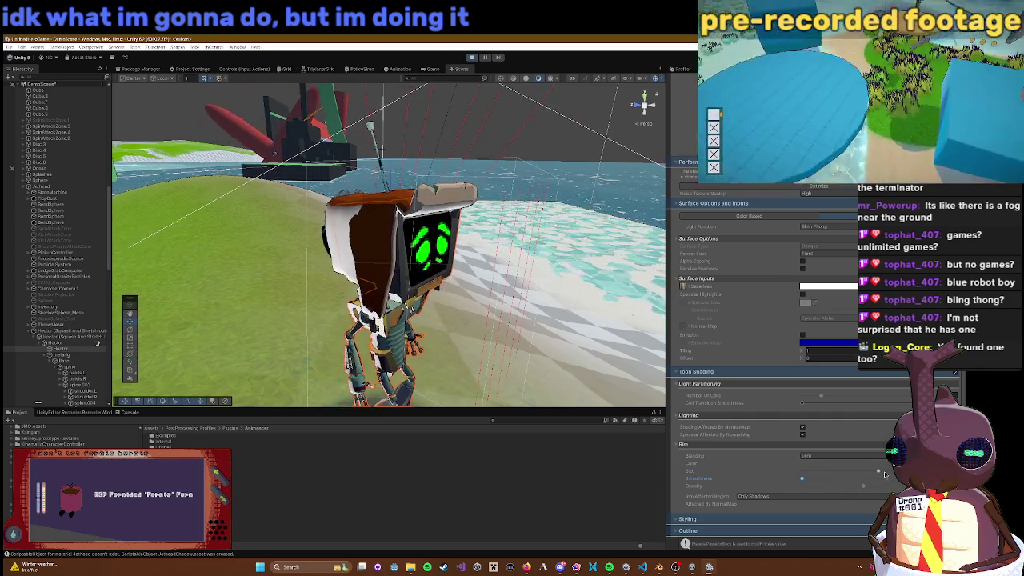
pyautogui.moveTo(878, 474); pyautogui.dragTo(859, 479)
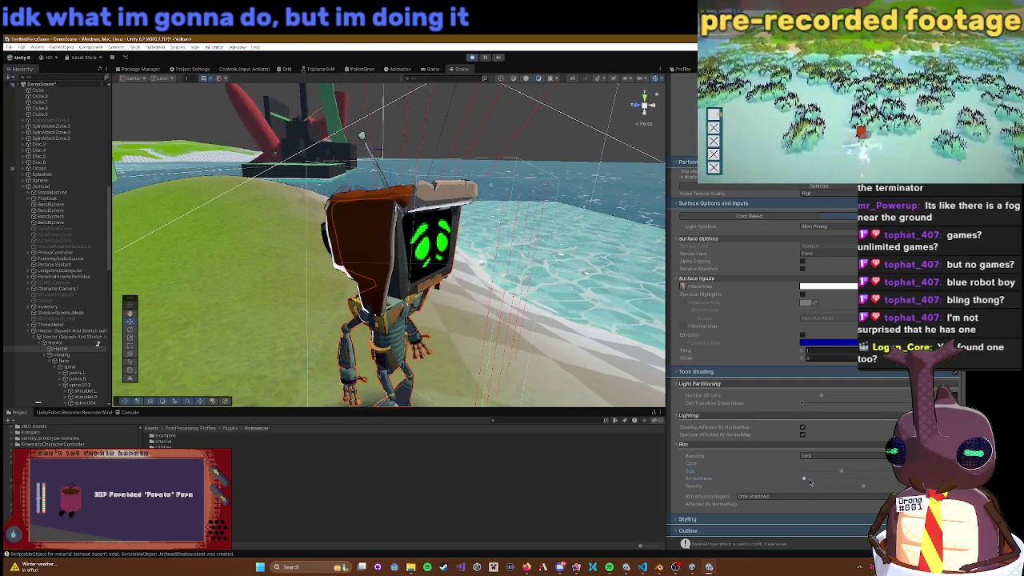
pyautogui.moveTo(858, 475); pyautogui.dragTo(825, 475)
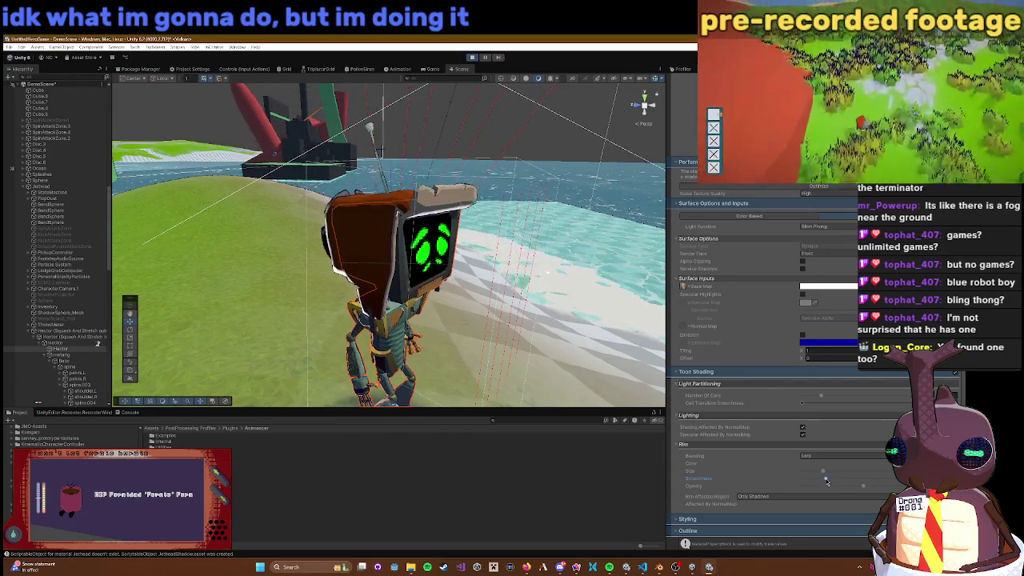
# Step: Set Rim Affected Region to Both and lower the rim smoothness
pyautogui.scroll(-1, 884, 473)
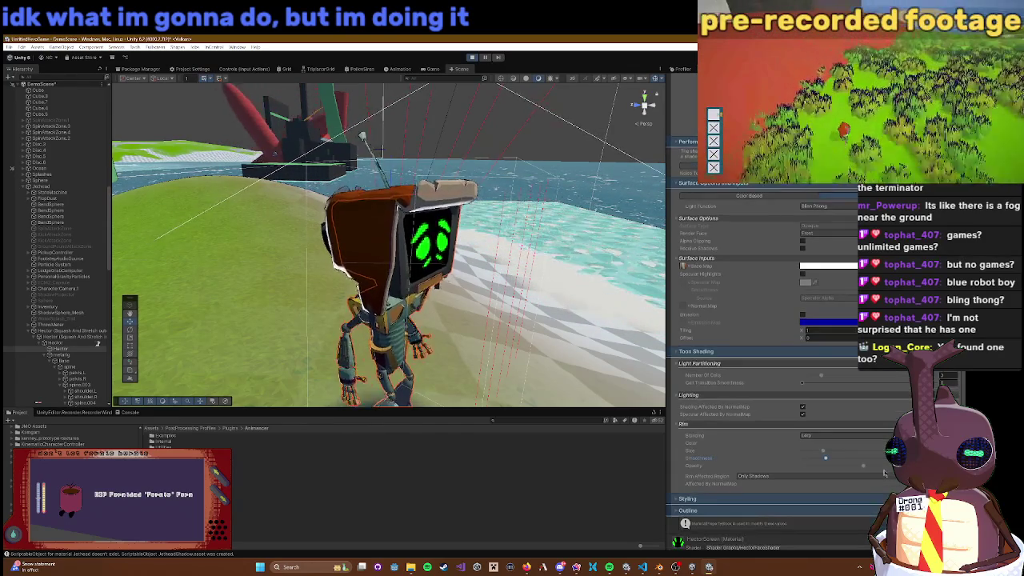
pyautogui.click(770, 476)
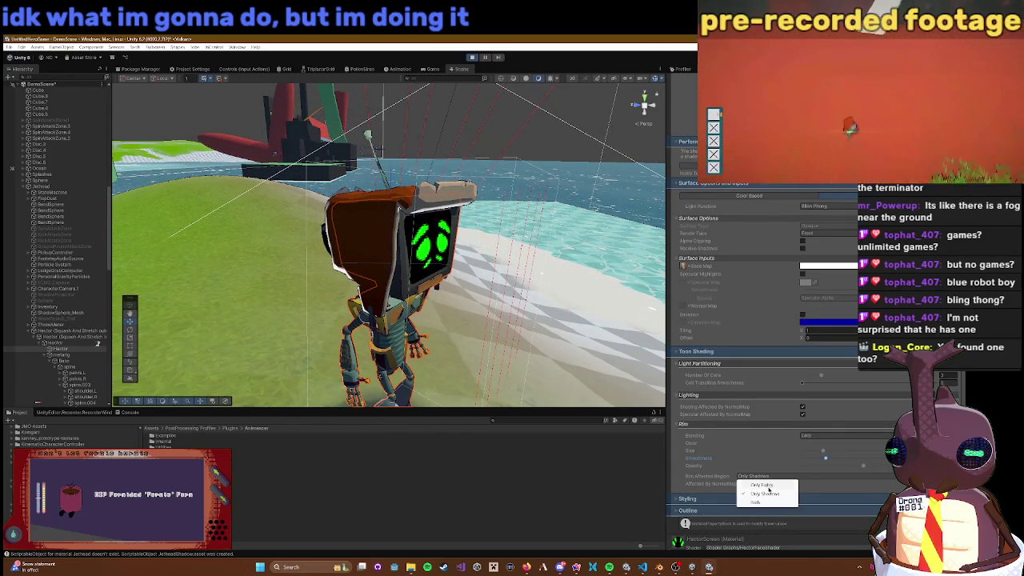
pyautogui.click(758, 502)
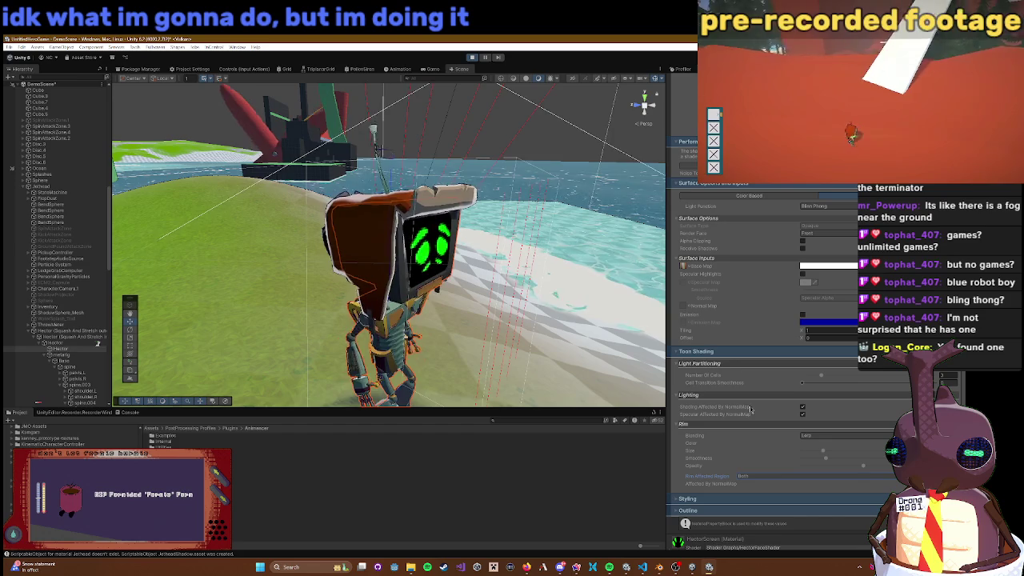
pyautogui.moveTo(822, 460); pyautogui.dragTo(815, 461)
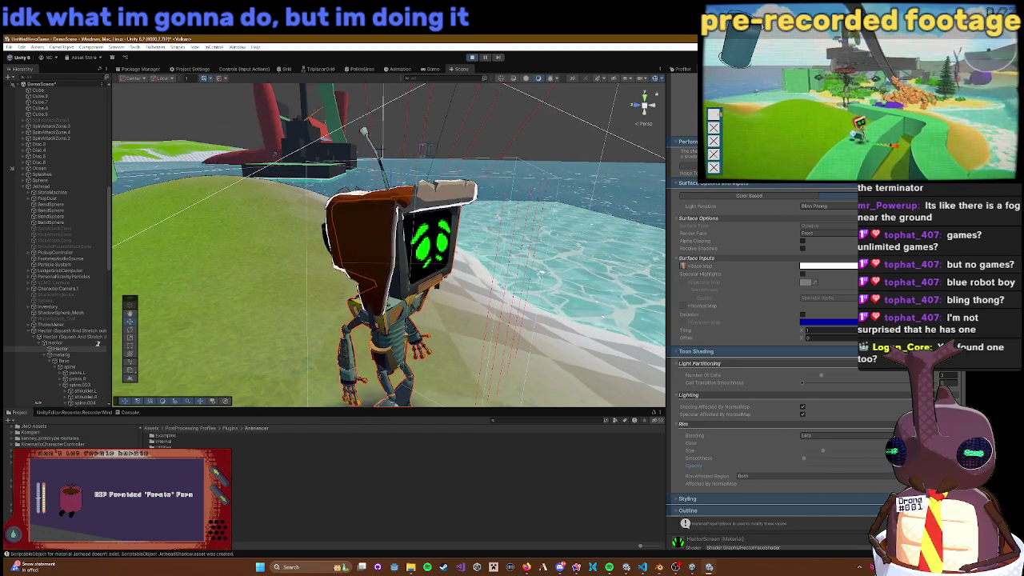
pyautogui.scroll(-1, 808, 436)
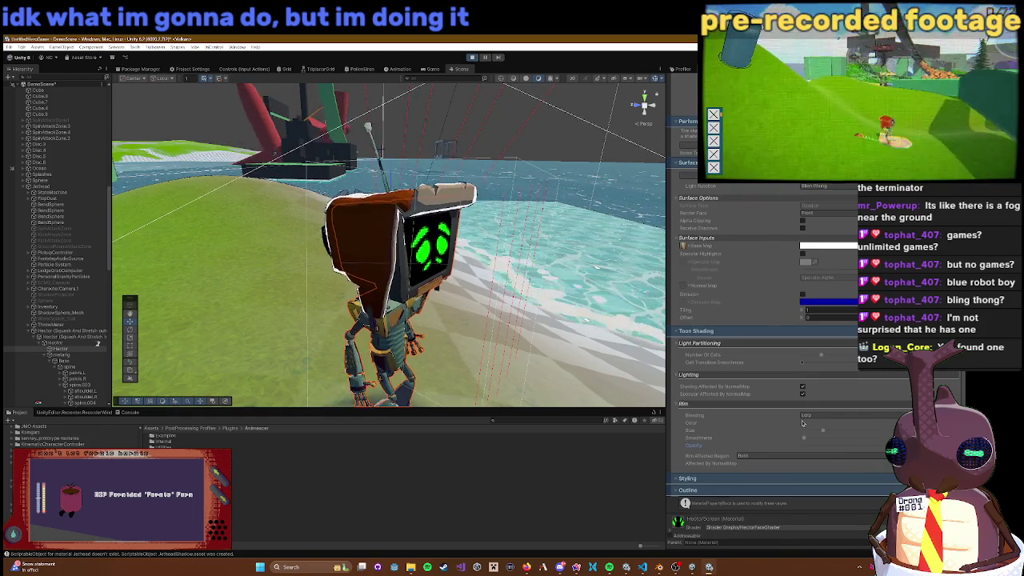
pyautogui.scroll(-1, 736, 421)
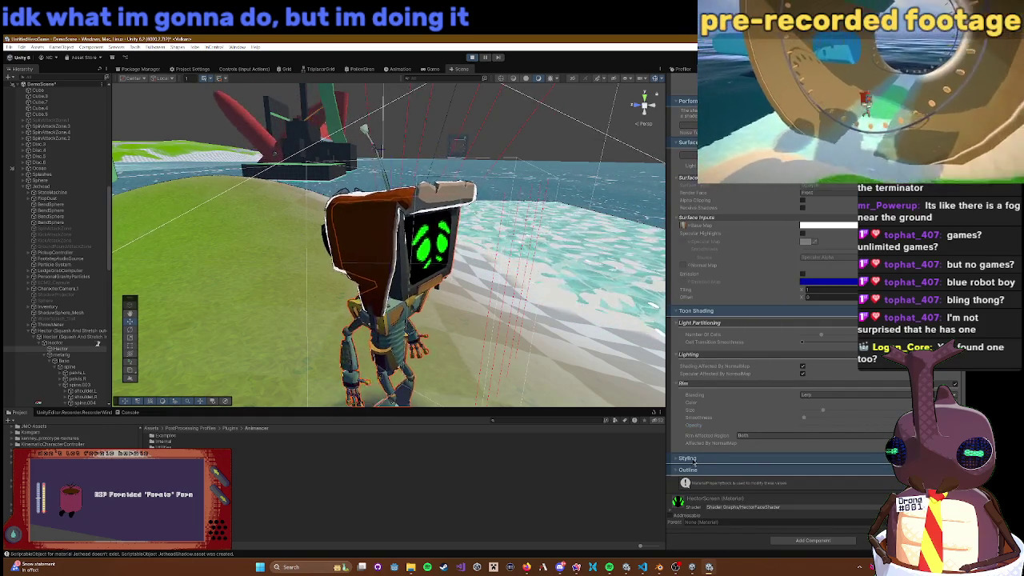
# Step: Enable the Styling section and leave the shading sync option at None
pyautogui.click(690, 459)
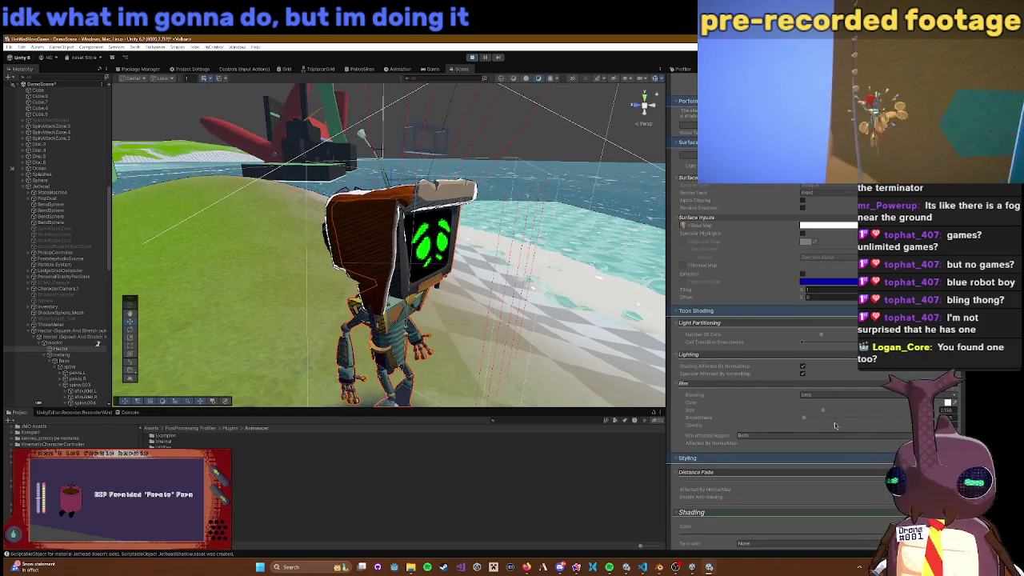
pyautogui.moveTo(496, 236)
pyautogui.mouseDown()
pyautogui.moveTo(604, 206)
pyautogui.moveTo(518, 203)
pyautogui.moveTo(439, 294)
pyautogui.moveTo(461, 296)
pyautogui.moveTo(495, 275)
pyautogui.moveTo(427, 263)
pyautogui.moveTo(512, 296)
pyautogui.mouseUp()
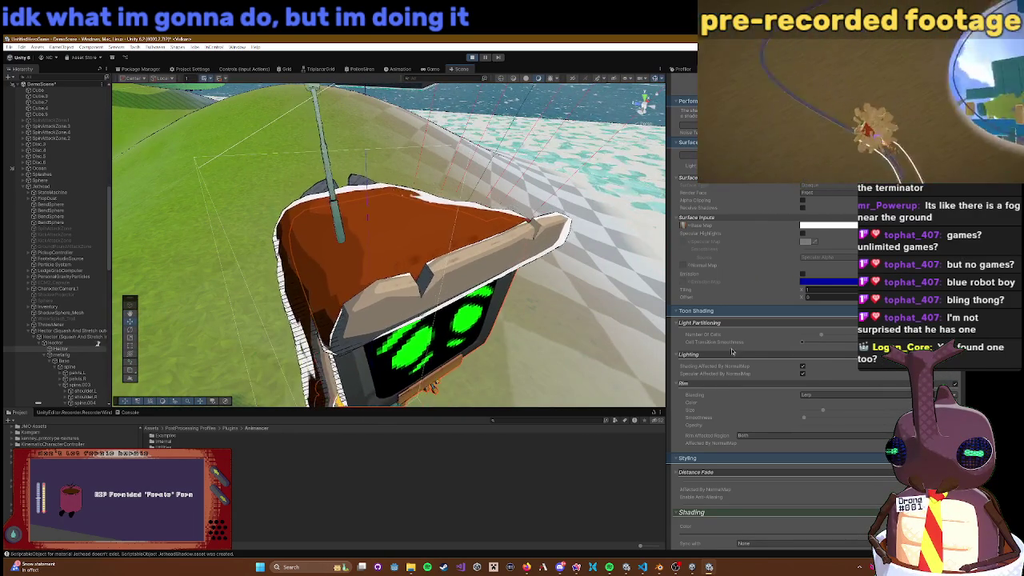
pyautogui.scroll(-1, 772, 344)
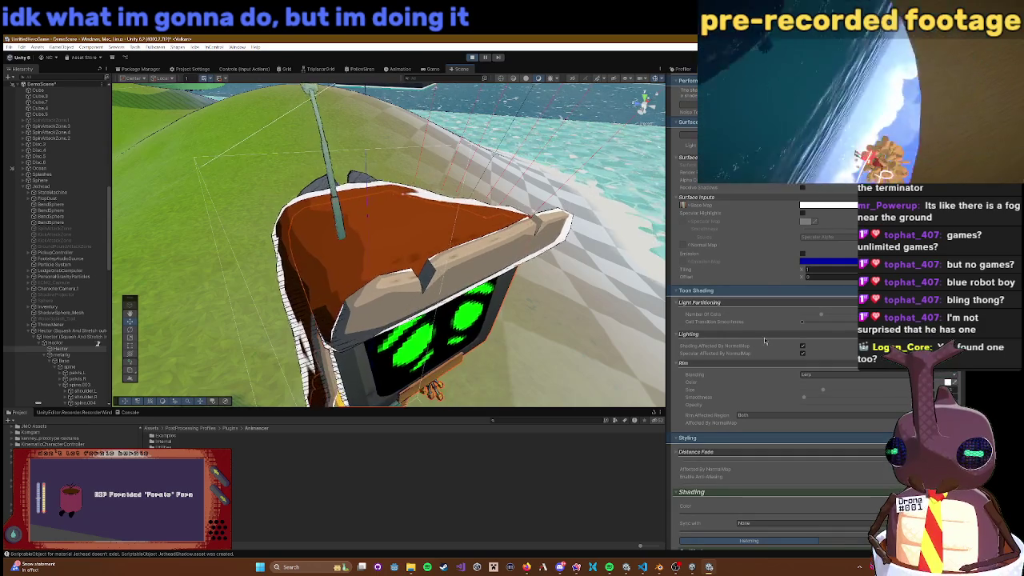
pyautogui.scroll(-1, 724, 453)
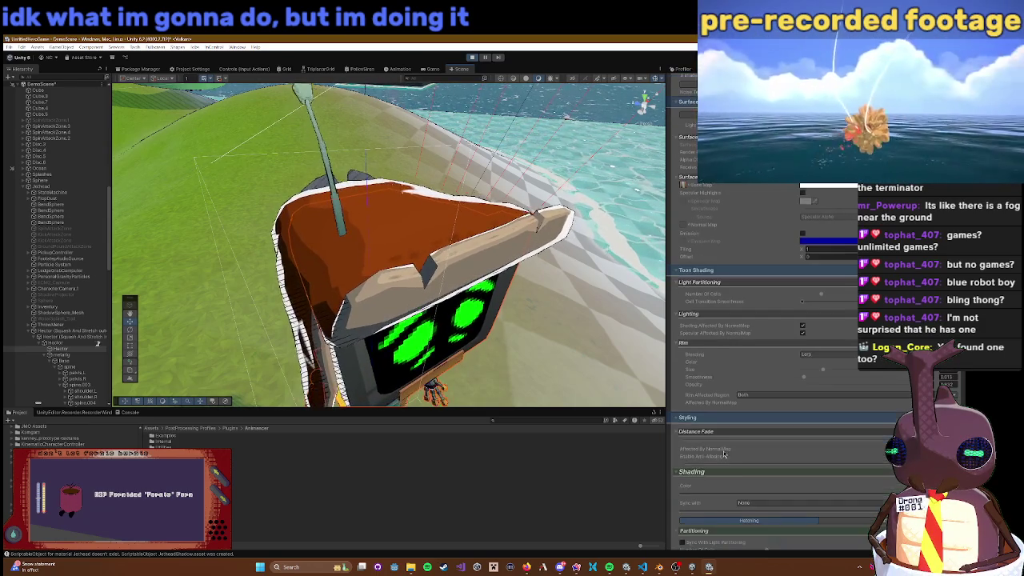
pyautogui.click(751, 503)
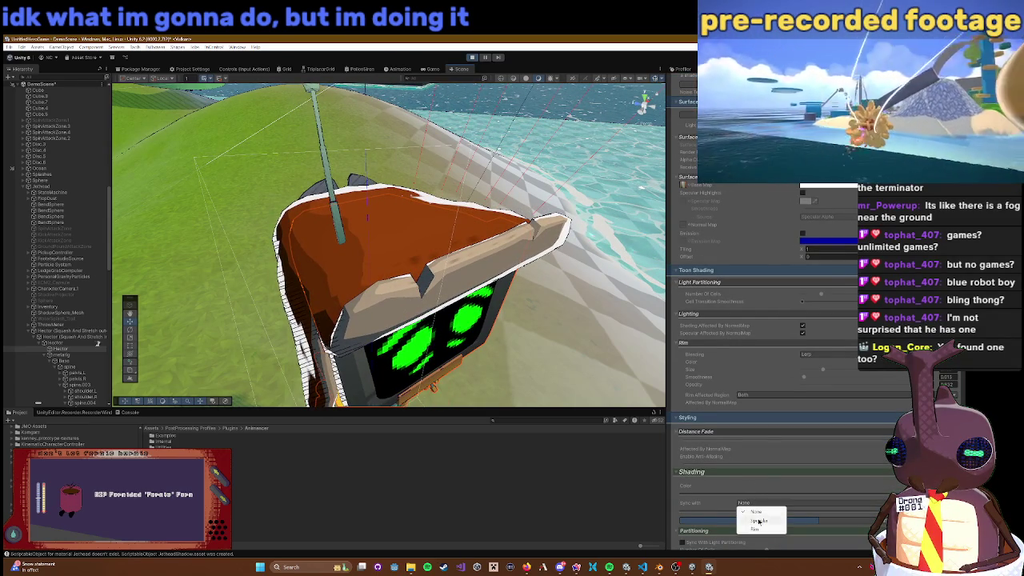
pyautogui.click(709, 491)
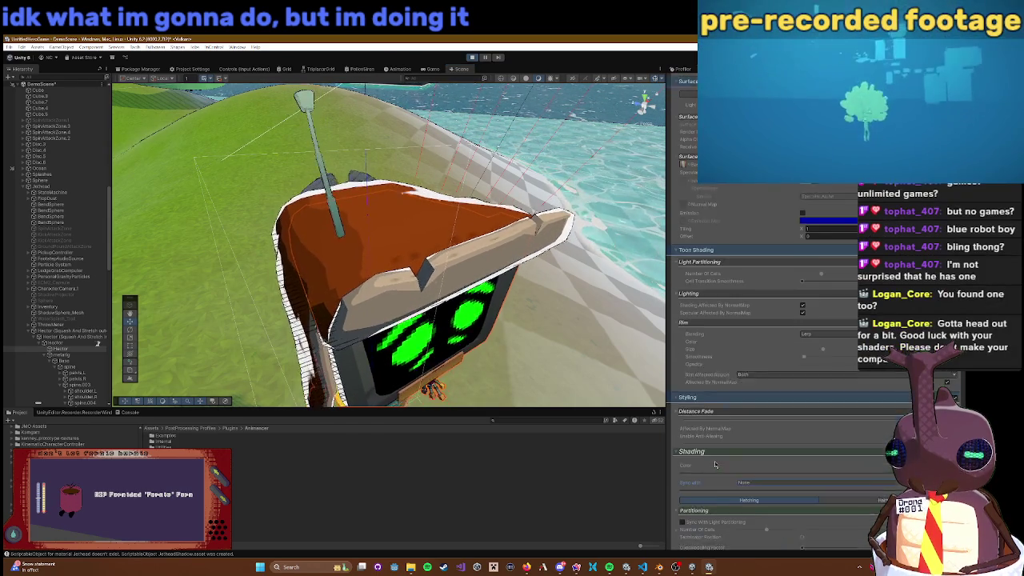
# Step: Tick Sync With Light Partitioning and raise the Overshading Factor for more hatching
pyautogui.scroll(-2, 717, 466)
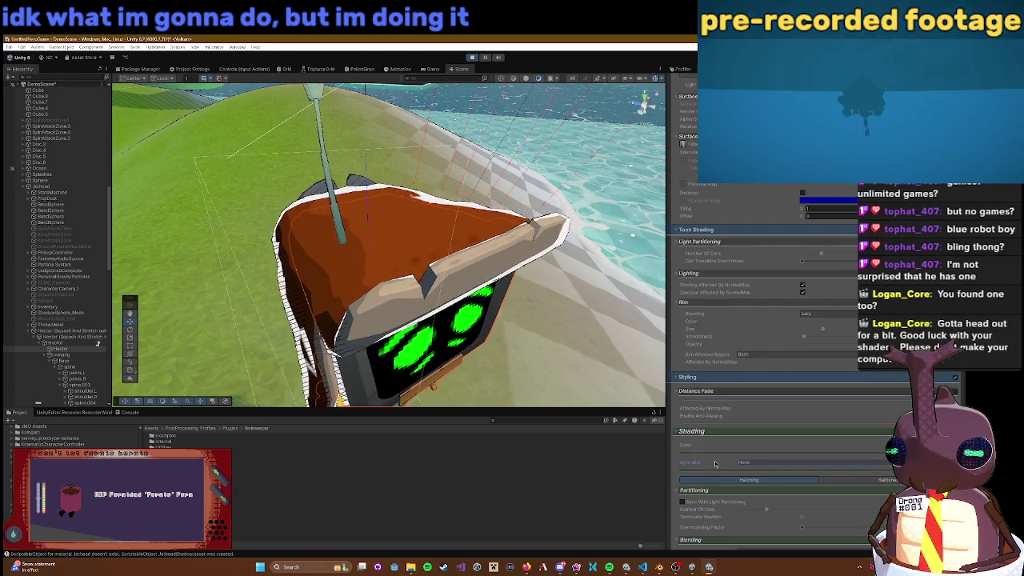
pyautogui.click(683, 501)
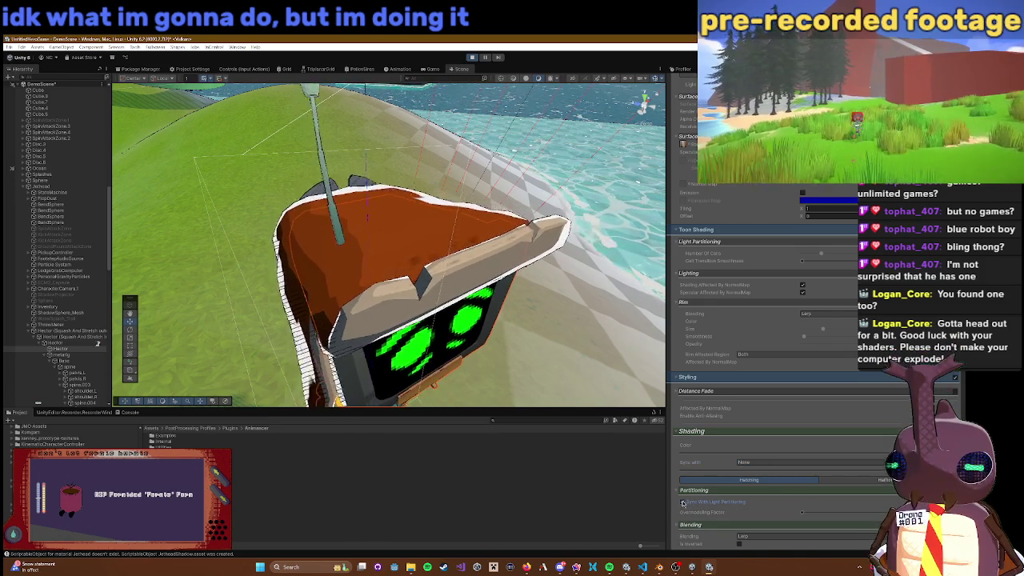
pyautogui.moveTo(803, 516); pyautogui.dragTo(877, 513)
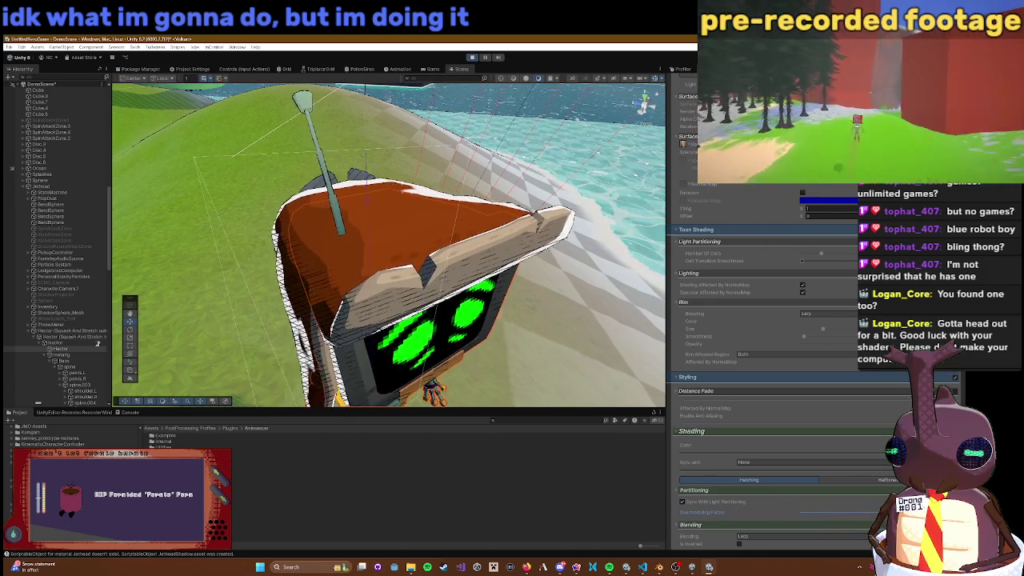
pyautogui.rightClick(587, 309)
pyautogui.press('Escape')
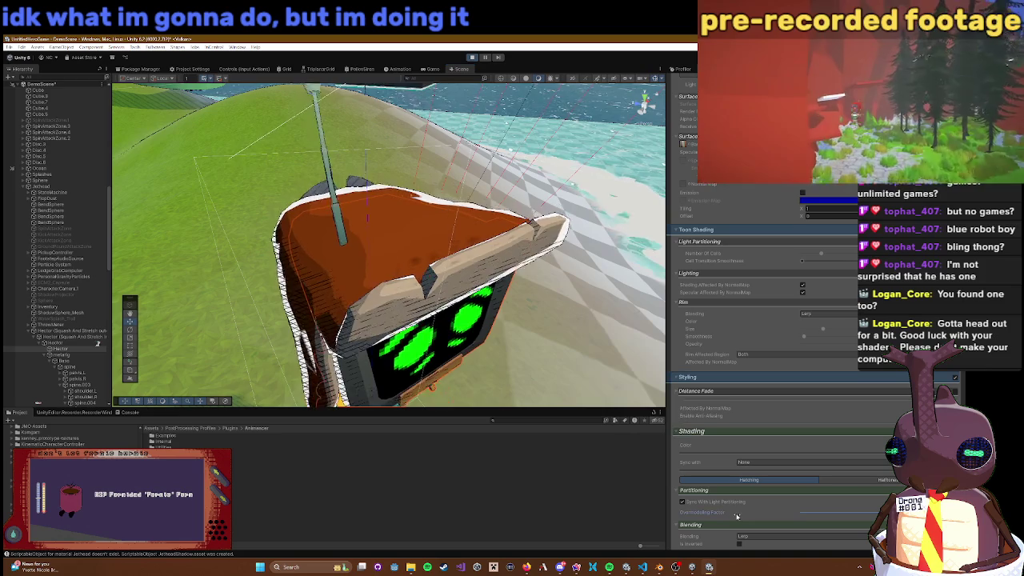
pyautogui.scroll(-5, 552, 247)
pyautogui.scroll(-3, 552, 246)
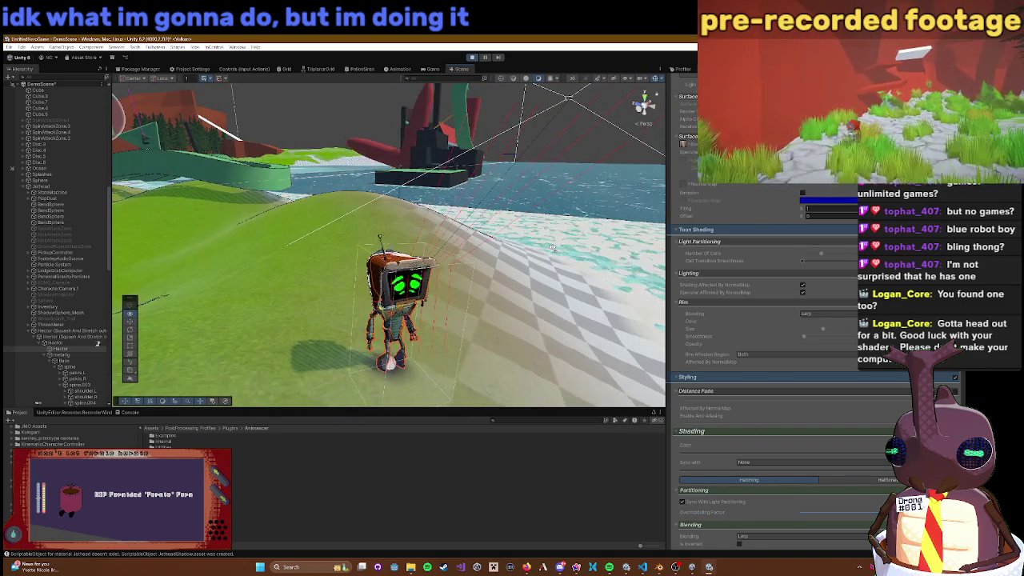
pyautogui.moveTo(552, 247); pyautogui.dragTo(639, 239)
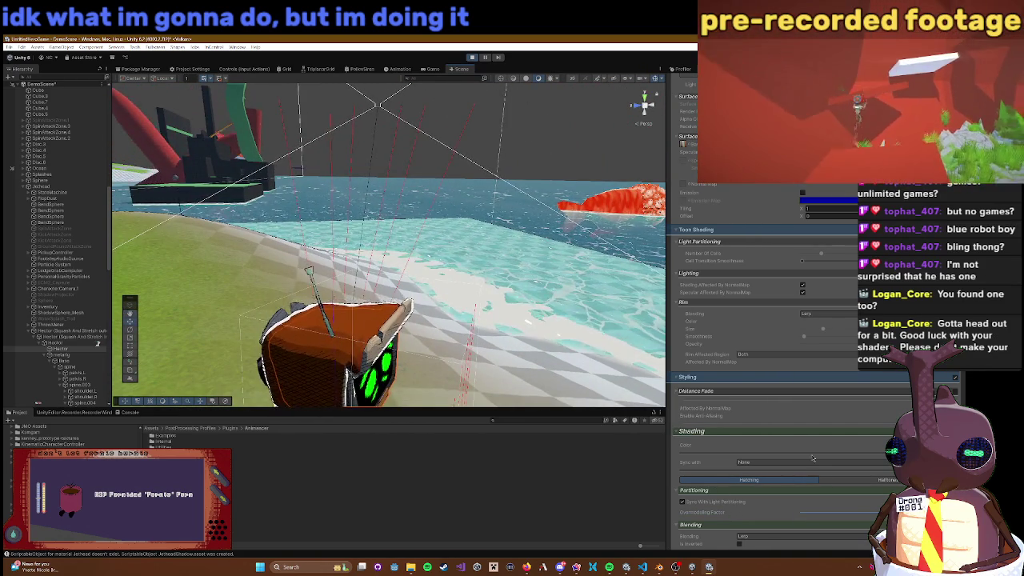
pyautogui.scroll(-2, 816, 462)
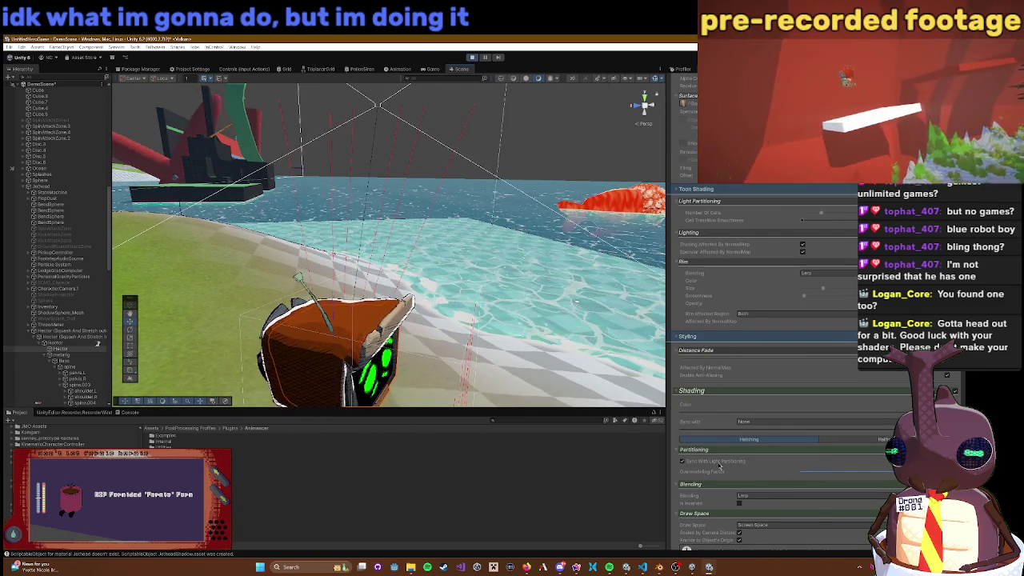
pyautogui.scroll(-1, 719, 465)
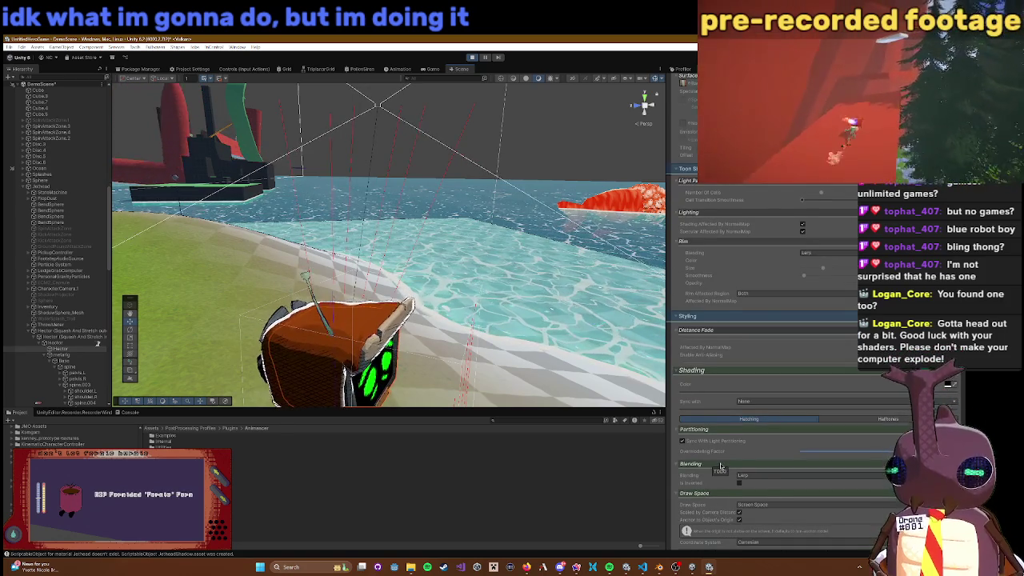
pyautogui.scroll(-1, 720, 466)
# Step: Try Multiply blending for the hatching, then switch it back to Lerp
pyautogui.click(753, 456)
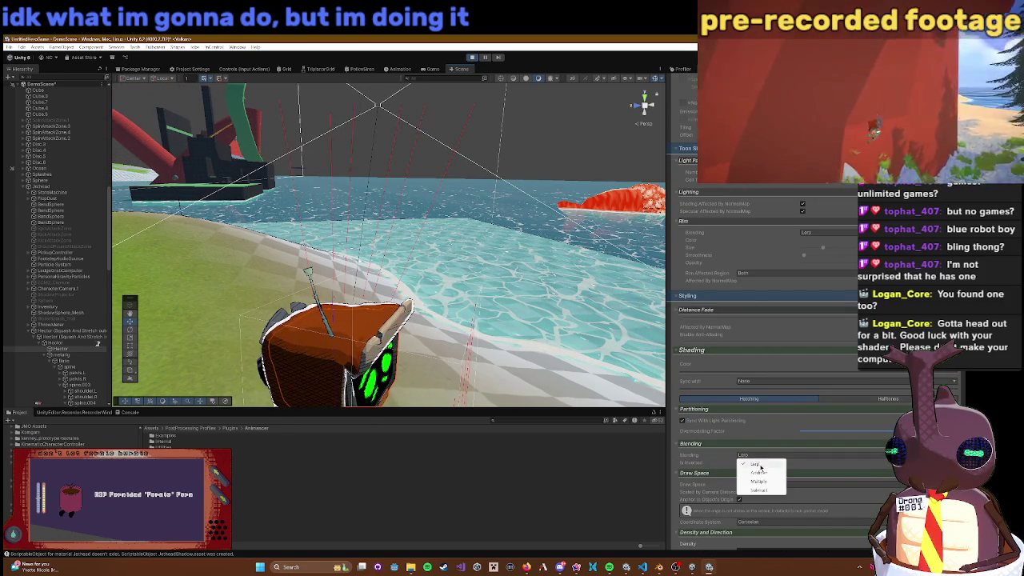
pyautogui.click(764, 481)
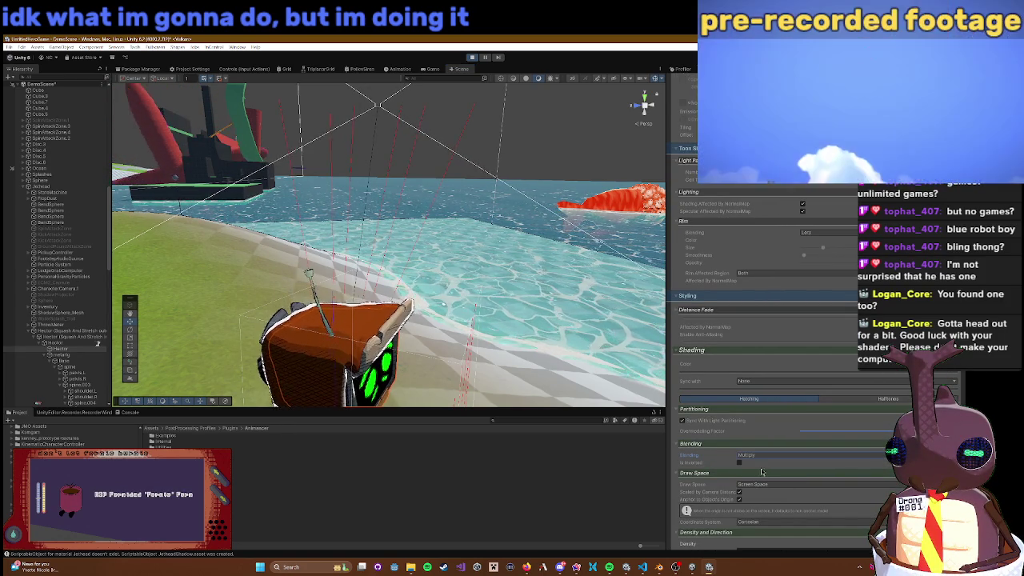
pyautogui.click(759, 462)
pyautogui.click(757, 466)
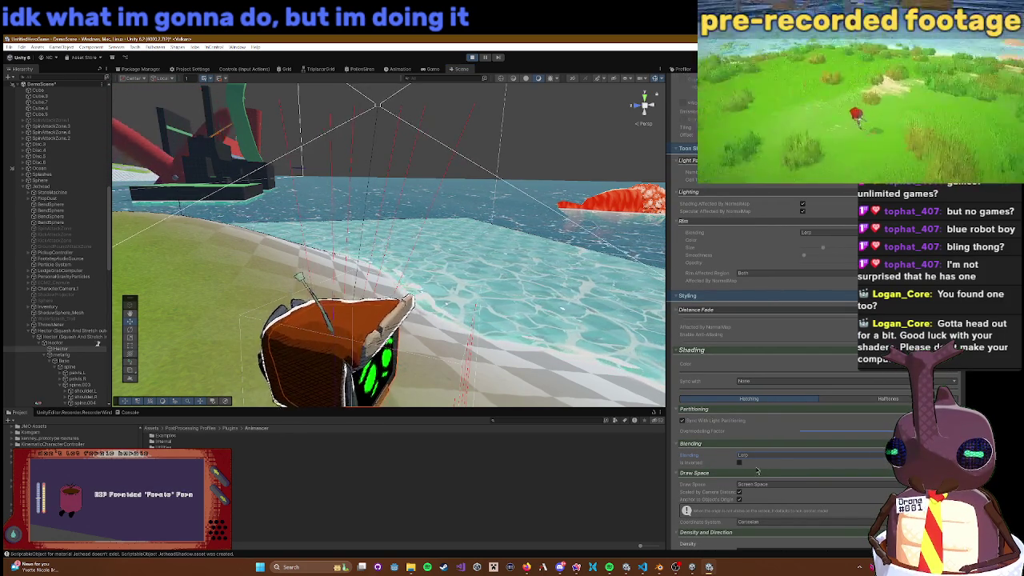
# Step: Raise the hatching density to 28.21
pyautogui.scroll(-3, 729, 472)
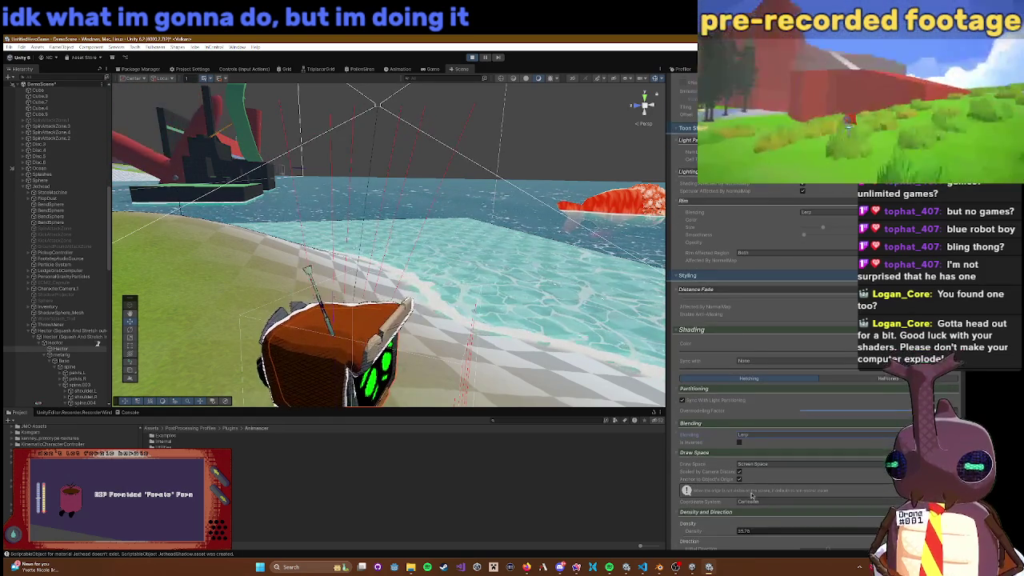
pyautogui.moveTo(726, 481); pyautogui.dragTo(770, 496)
pyautogui.scroll(-3, 780, 489)
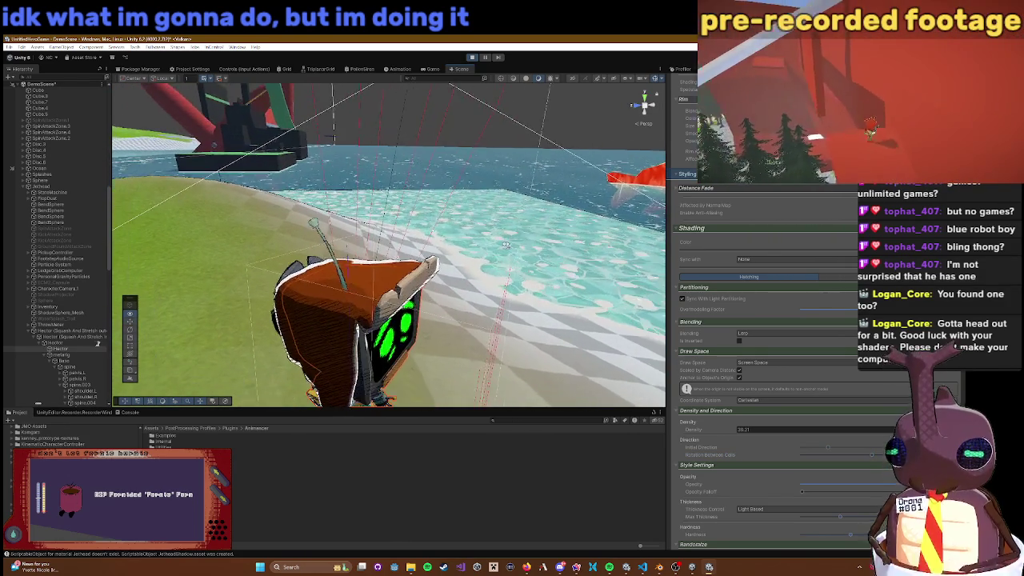
# Step: Reduce the hatch rotation between cells
pyautogui.scroll(-3, 780, 439)
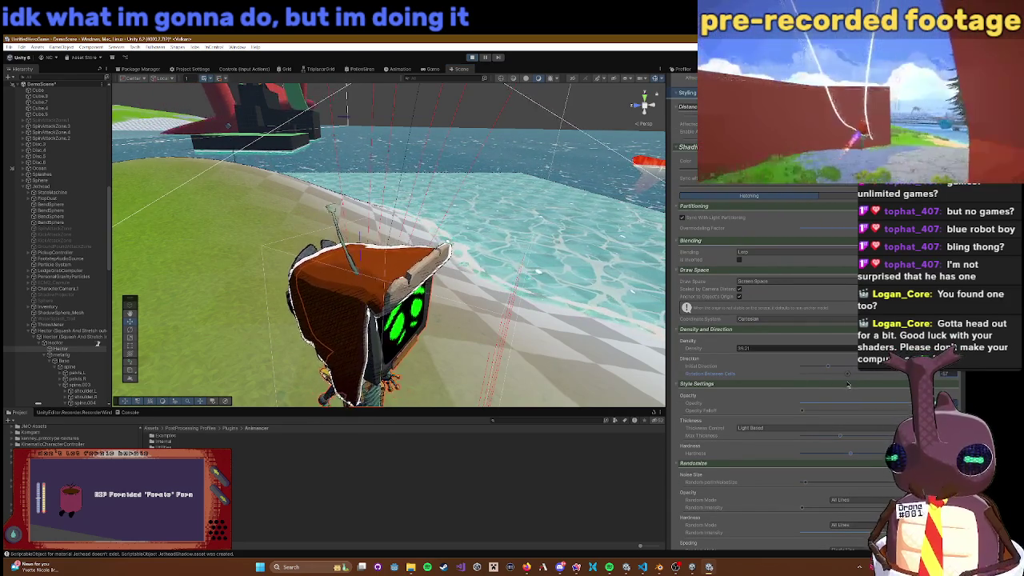
pyautogui.moveTo(841, 387); pyautogui.dragTo(824, 382)
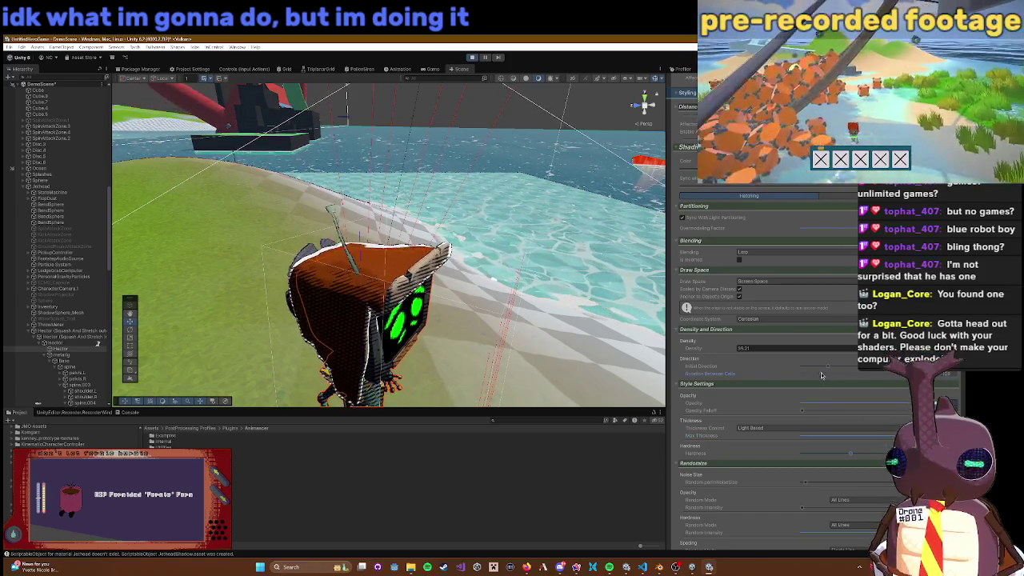
pyautogui.scroll(-2, 834, 422)
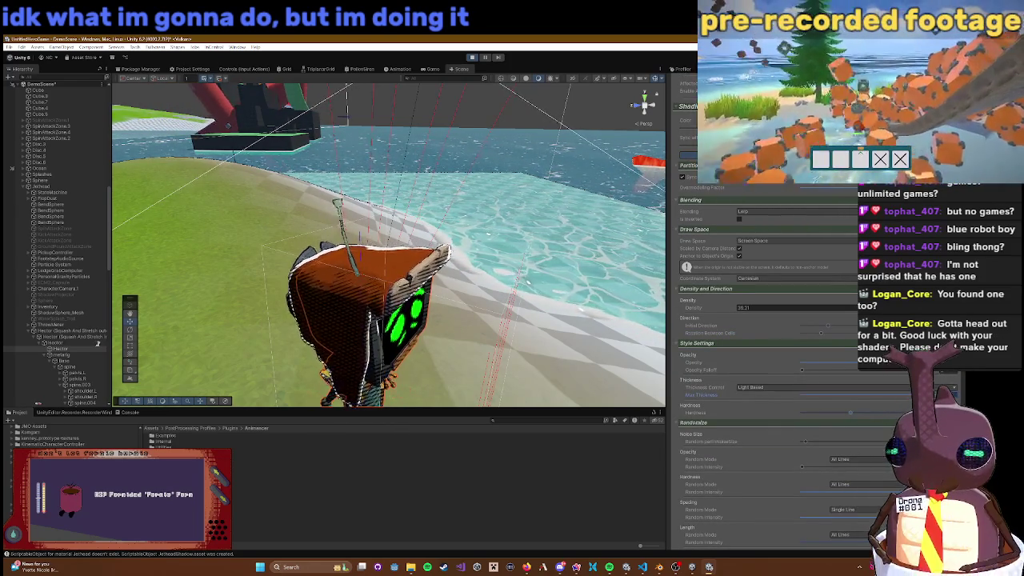
# Step: Set hatch thickness control to Manual and lower the thickness falloff
pyautogui.click(816, 388)
pyautogui.click(773, 398)
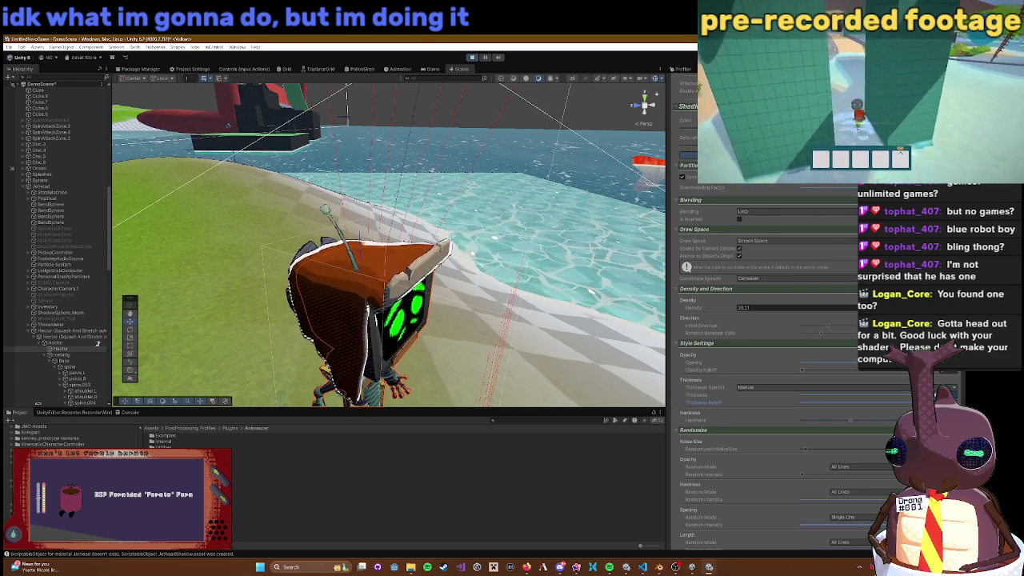
pyautogui.moveTo(869, 406); pyautogui.dragTo(873, 407)
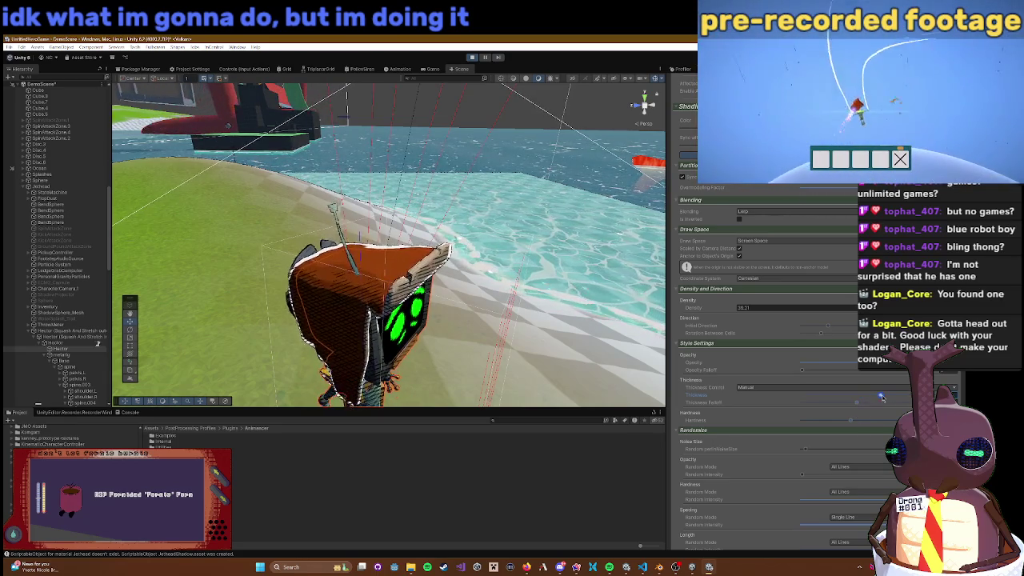
# Step: Thicken the robot's hatch lines, then raise and lower the randomize noise size to roughly its original value
pyautogui.moveTo(882, 396); pyautogui.dragTo(886, 396)
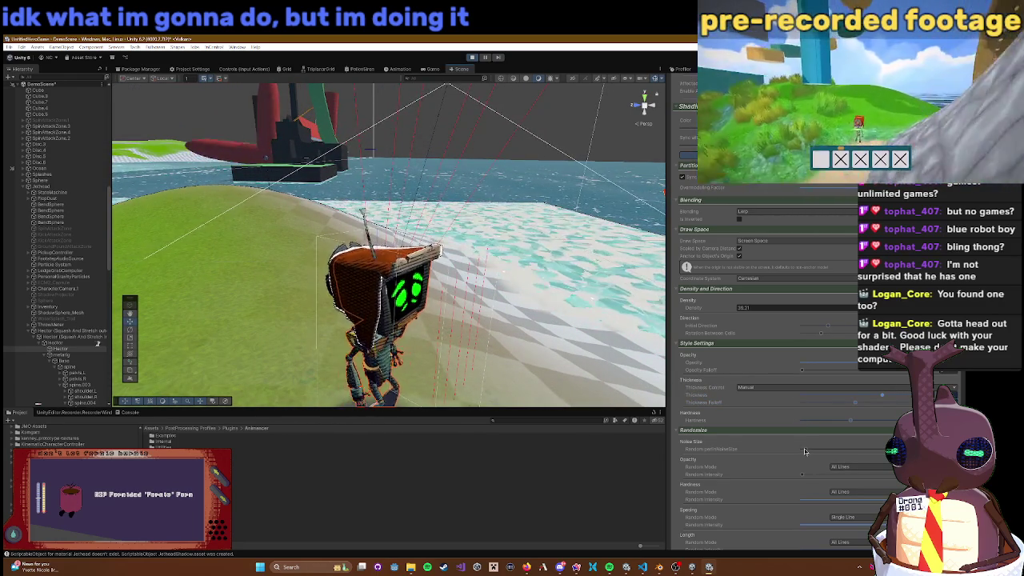
pyautogui.moveTo(826, 453); pyautogui.dragTo(870, 452)
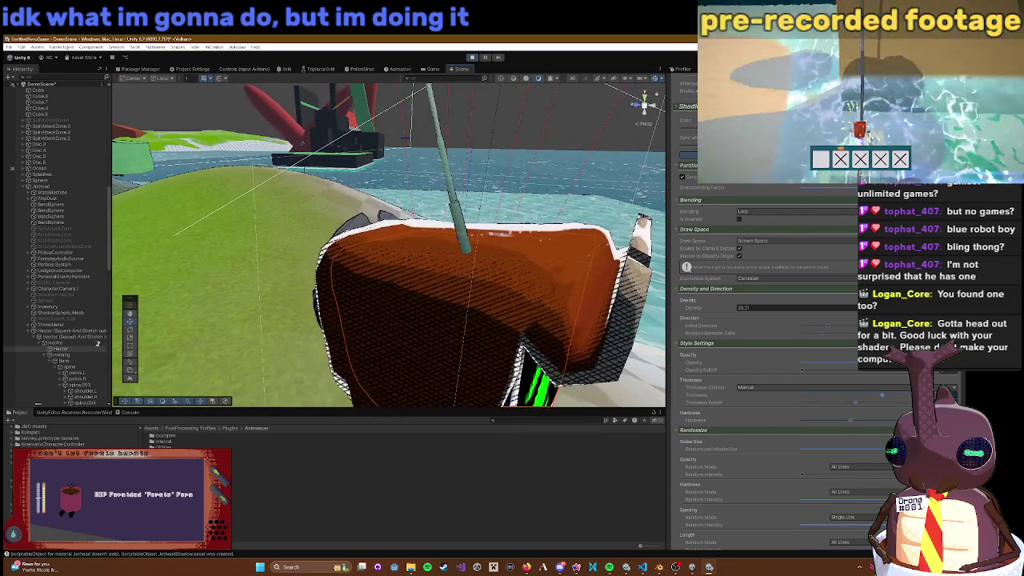
pyautogui.moveTo(858, 449); pyautogui.dragTo(803, 463)
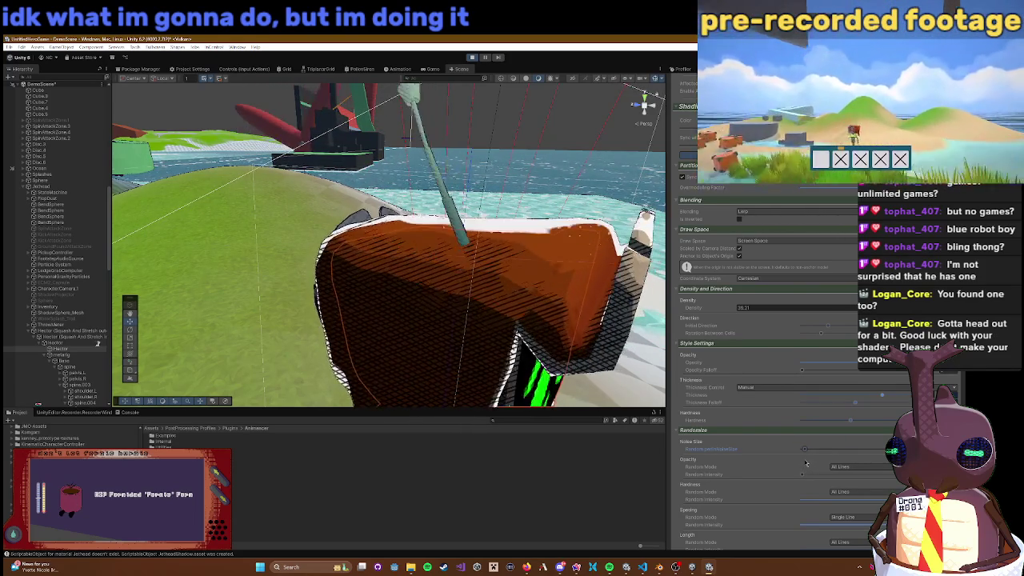
pyautogui.scroll(-2, 800, 452)
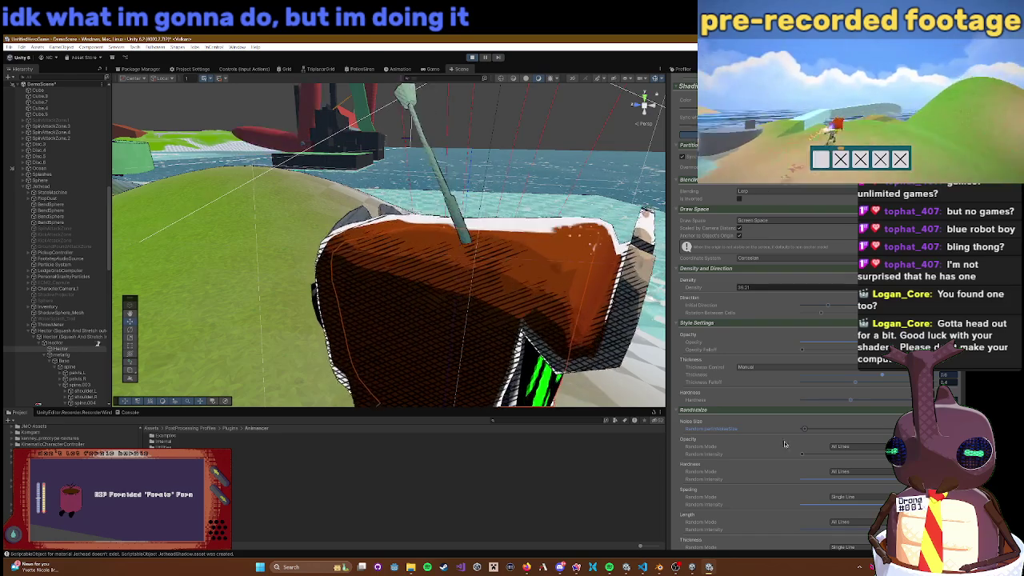
pyautogui.scroll(-3, 720, 448)
pyautogui.scroll(-1, 705, 446)
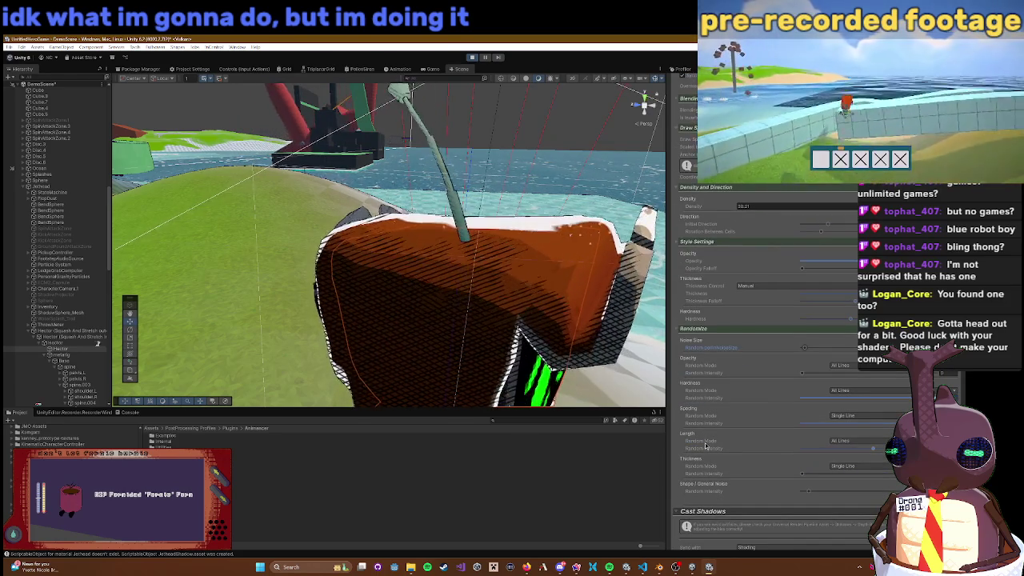
# Step: Maximize the Game view, playtest the hatched robot in Play mode, then stop playing
pyautogui.click(433, 70)
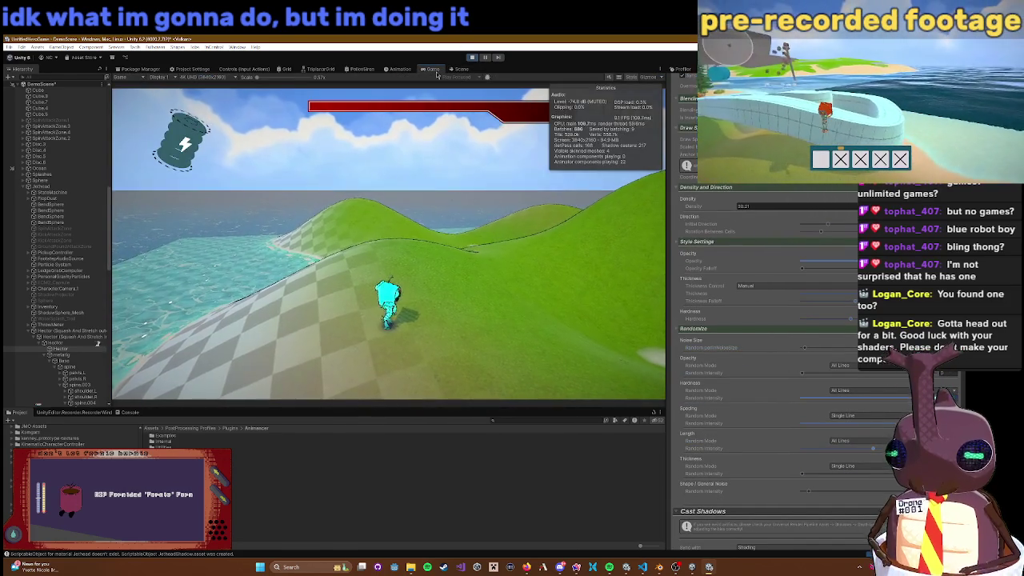
pyautogui.doubleClick(436, 72)
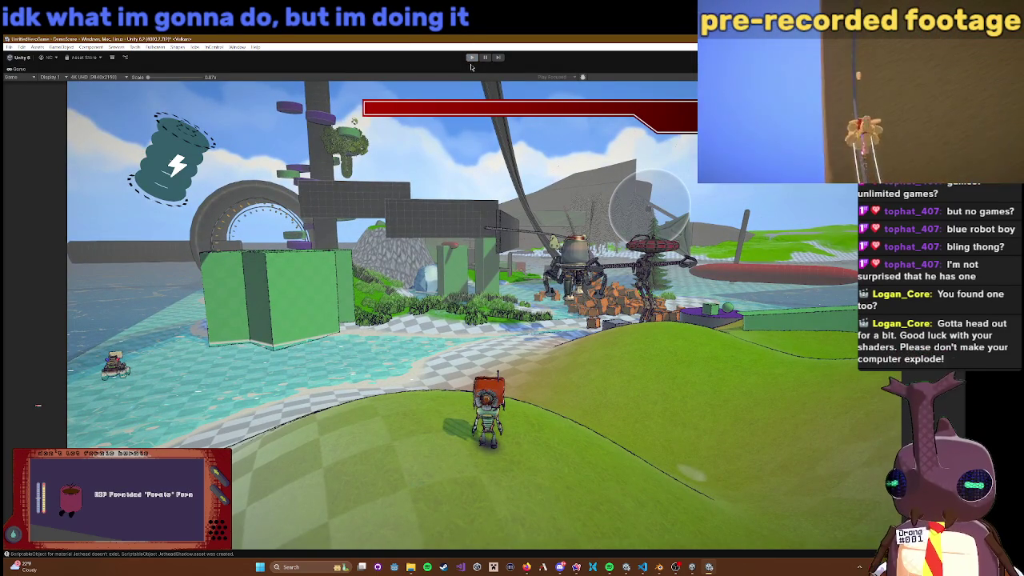
pyautogui.click(471, 61)
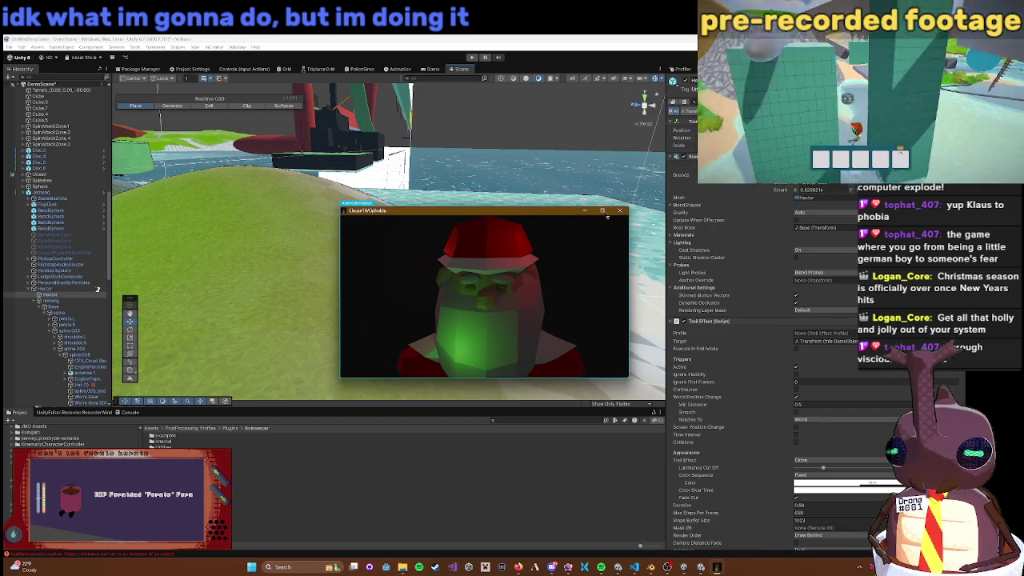
# Step: Maximize the built game window, then bring the Unity editor forward from the taskbar jump list
pyautogui.click(607, 214)
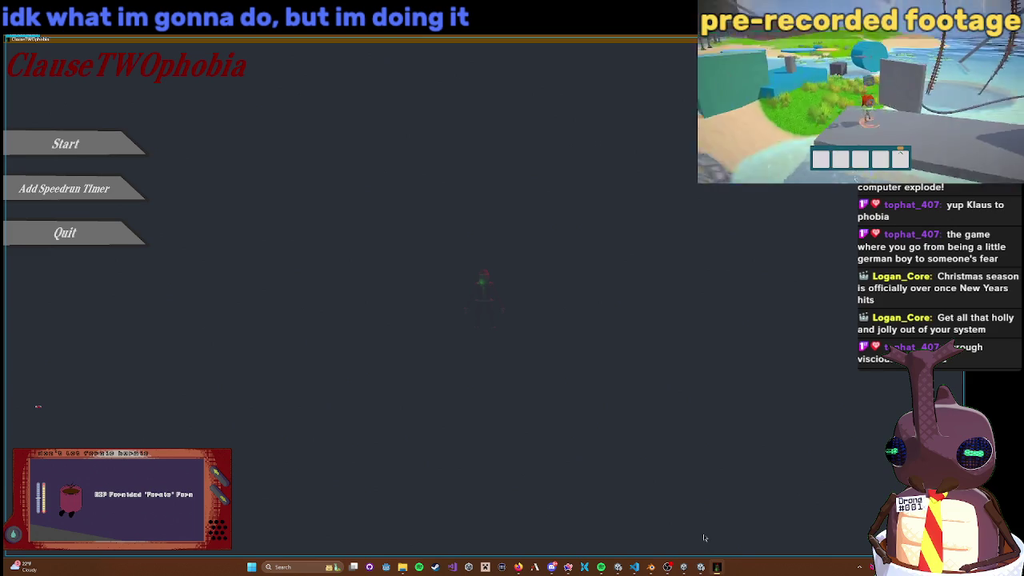
pyautogui.click(700, 567)
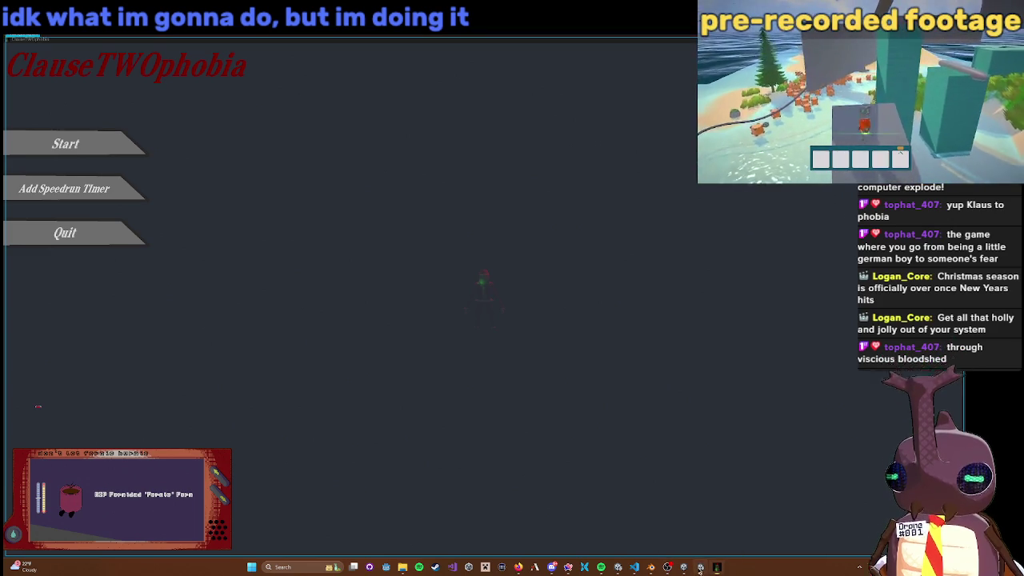
pyautogui.rightClick(700, 566)
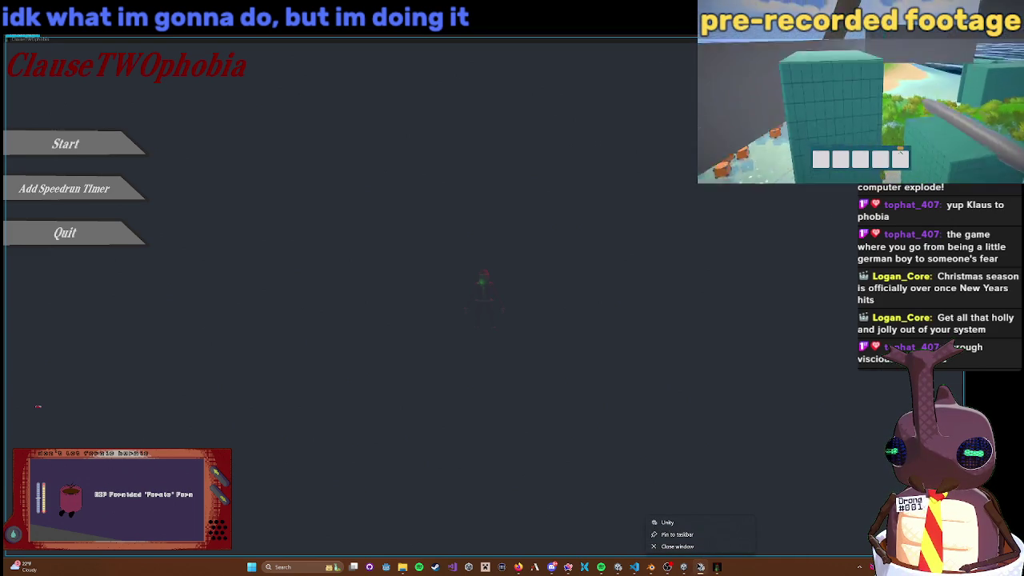
pyautogui.click(701, 567)
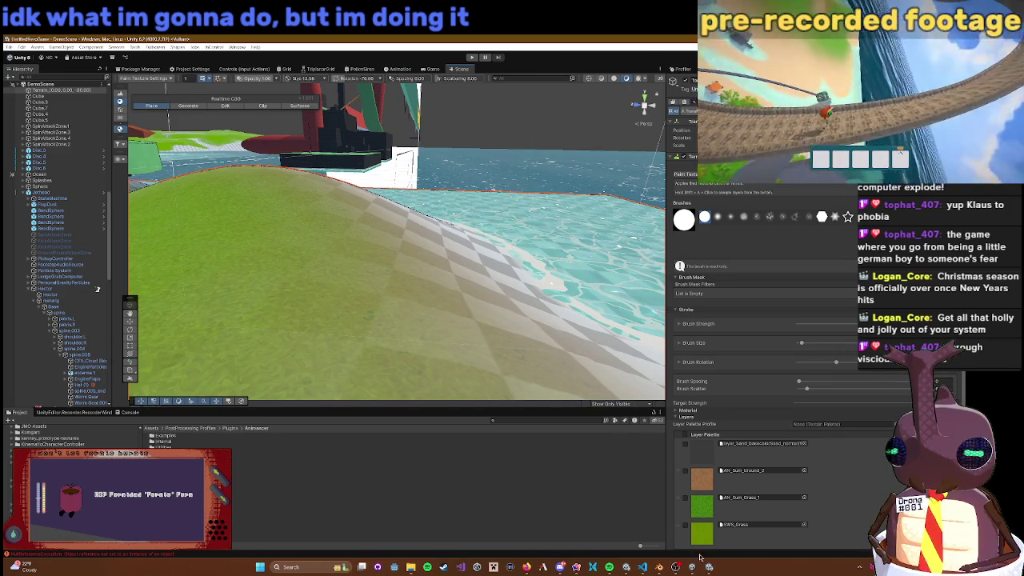
# Step: Minimize Unity, restore the game as a small window with Alt+Enter, and move it top-middle
pyautogui.moveTo(677, 568)
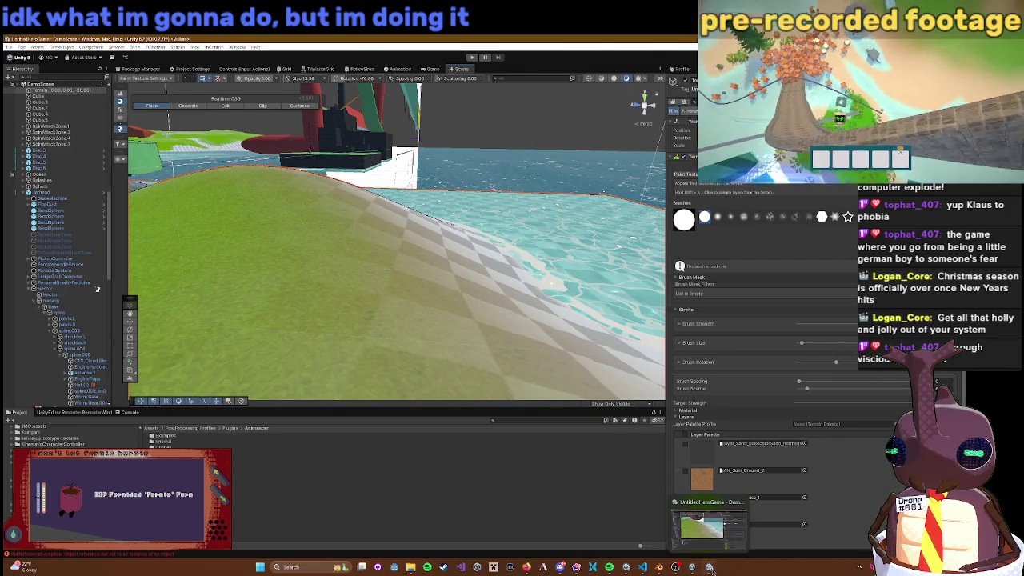
pyautogui.click(710, 568)
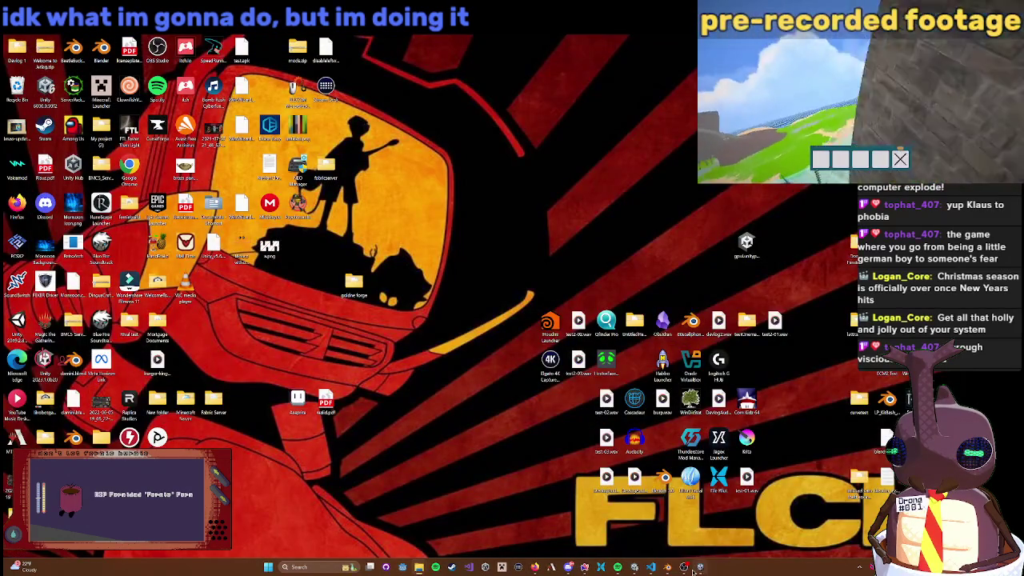
pyautogui.moveTo(692, 569)
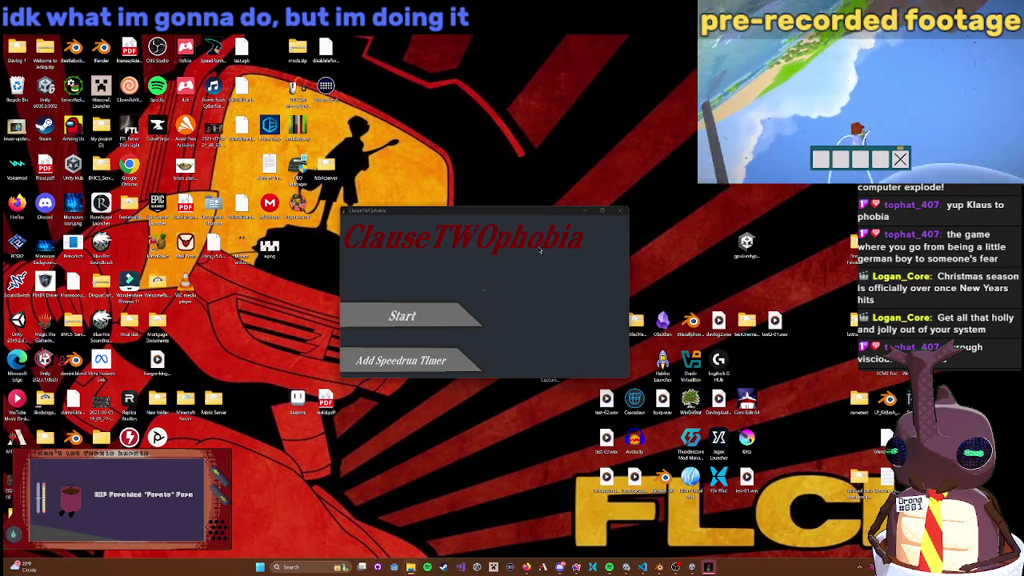
pyautogui.click(603, 211)
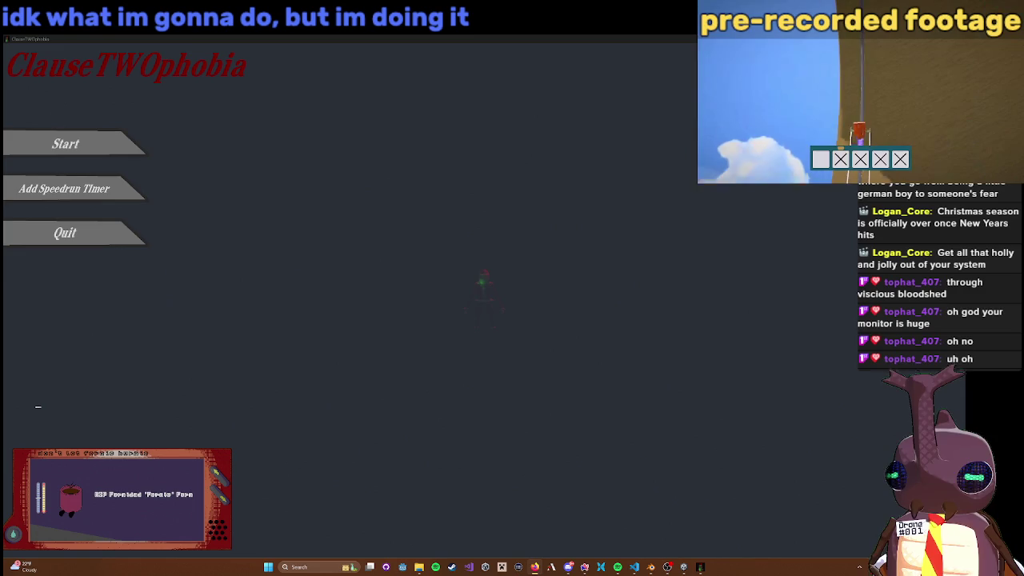
pyautogui.hotkey('alt', 'Return')
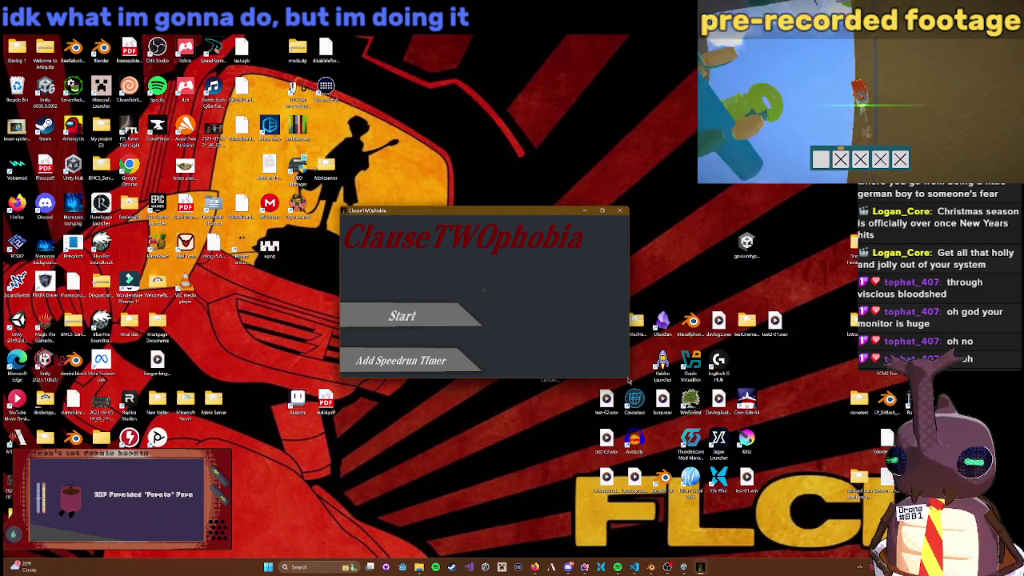
pyautogui.moveTo(553, 215)
pyautogui.mouseDown()
pyautogui.moveTo(784, 65)
pyautogui.moveTo(880, 32)
pyautogui.moveTo(764, 117)
pyautogui.moveTo(658, 114)
pyautogui.mouseUp()
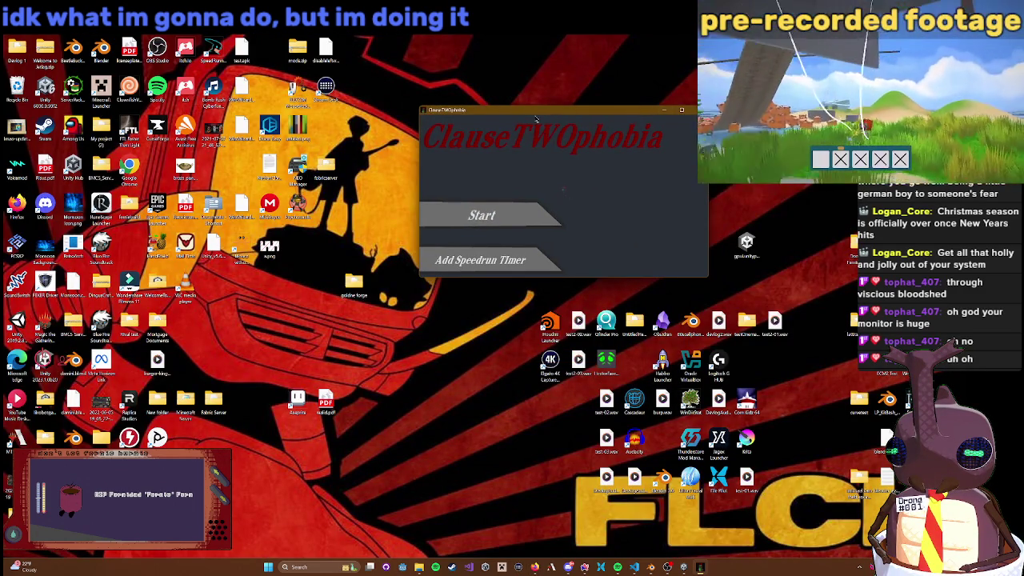
# Step: Start a new game, maximize it, choose 'Escape through the sewers! HURRY!', and continue after dying
pyautogui.click(496, 214)
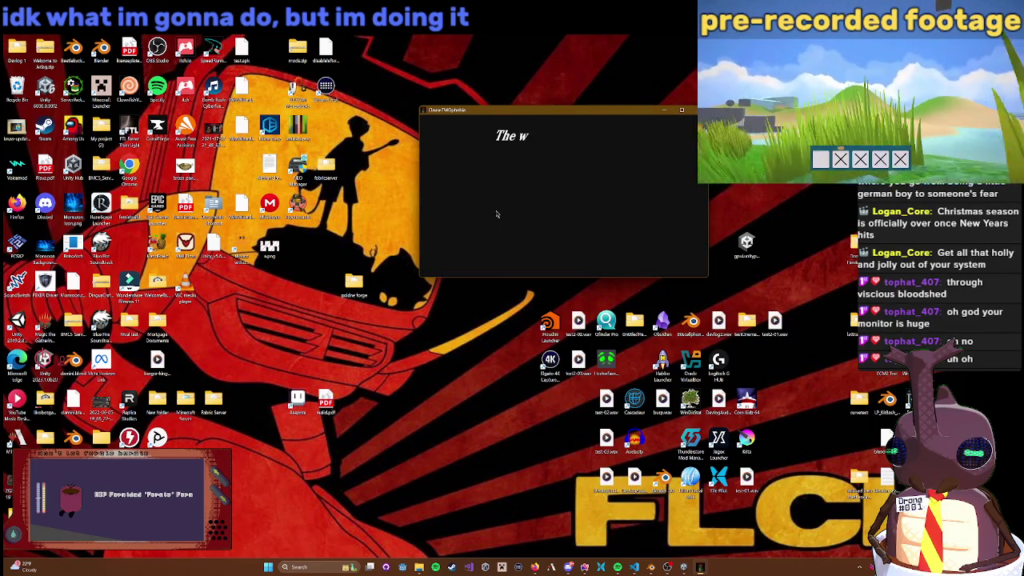
pyautogui.doubleClick(587, 108)
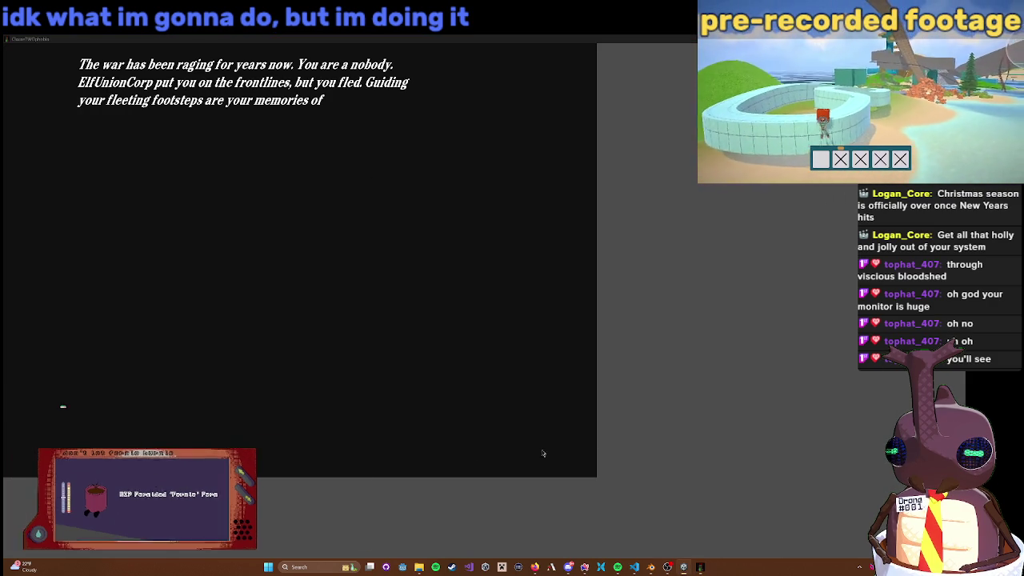
pyautogui.moveTo(118, 456); pyautogui.dragTo(339, 358)
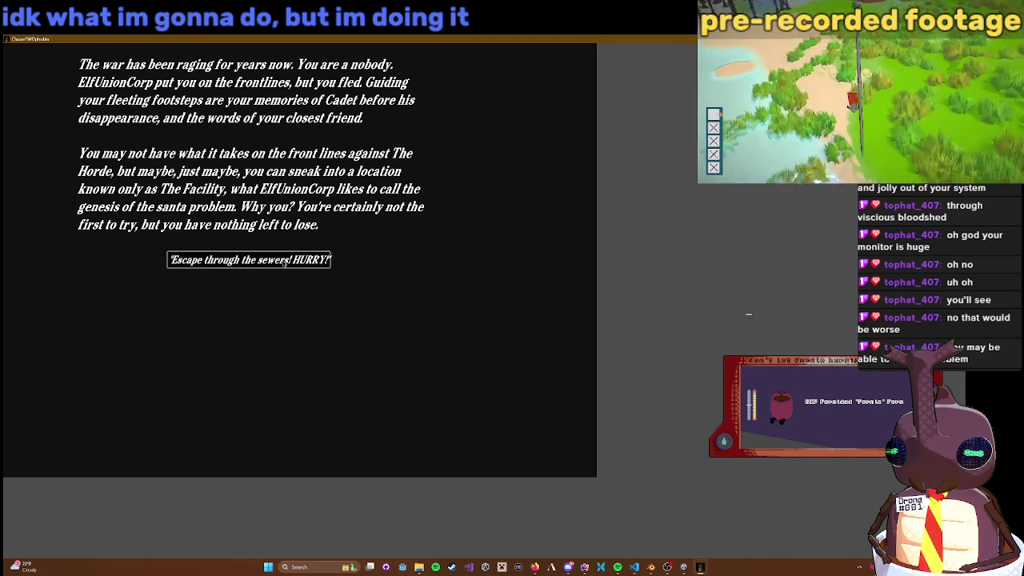
pyautogui.click(249, 260)
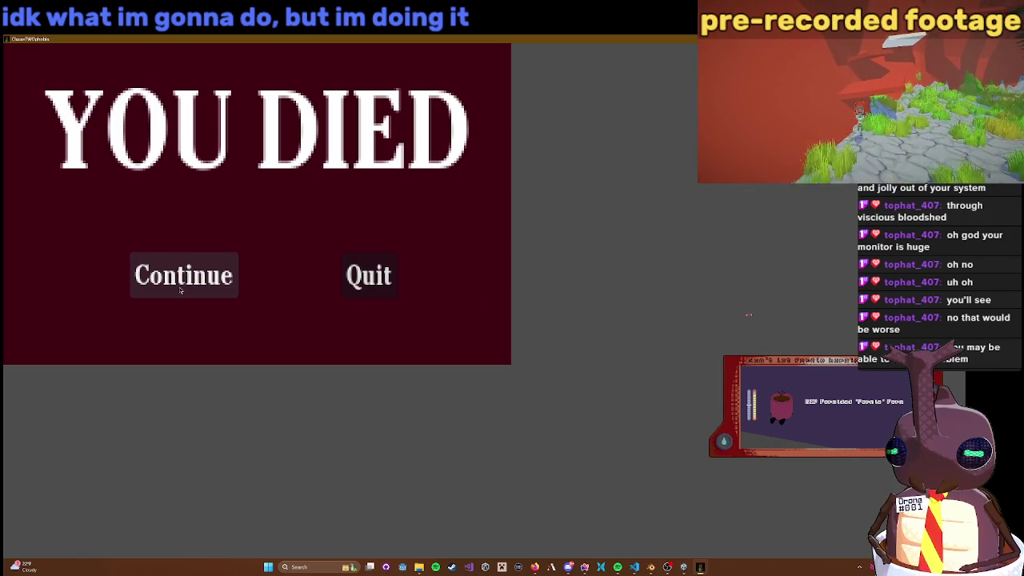
pyautogui.click(182, 290)
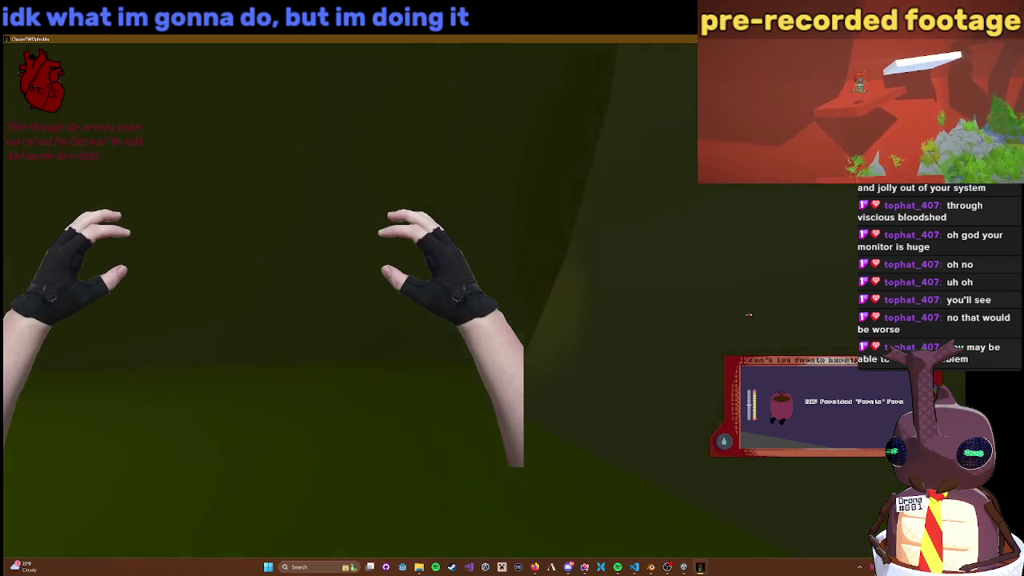
# Step: Climb the sewer ladder into the SECRET room and go through the brown door
pyautogui.press('w')
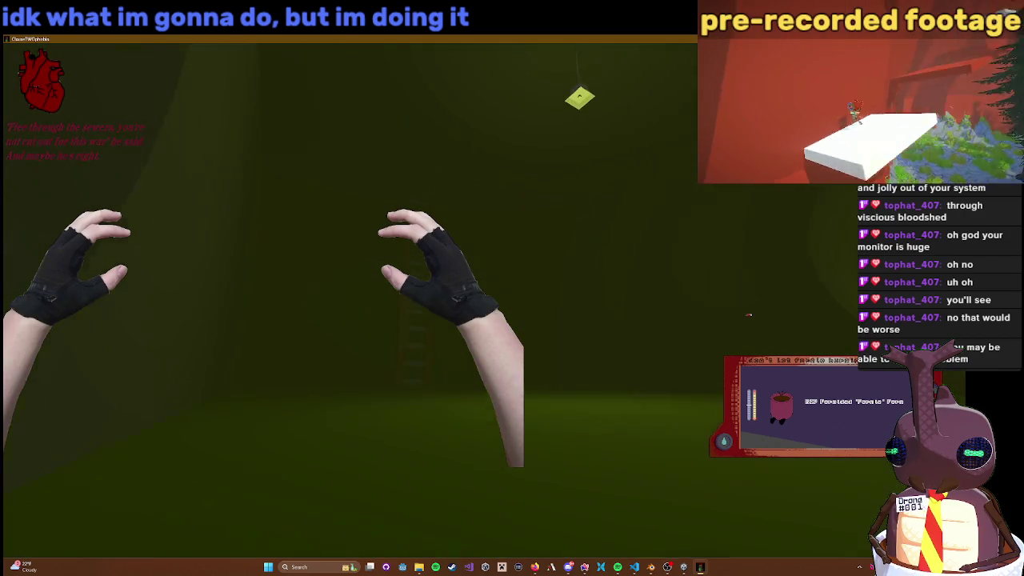
pyautogui.press('w')
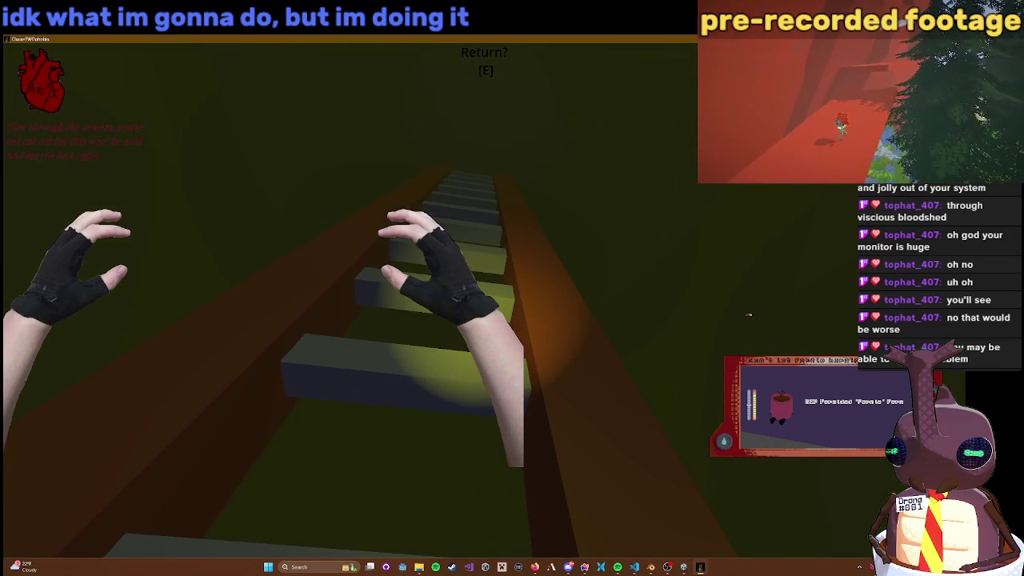
pyautogui.press('e')
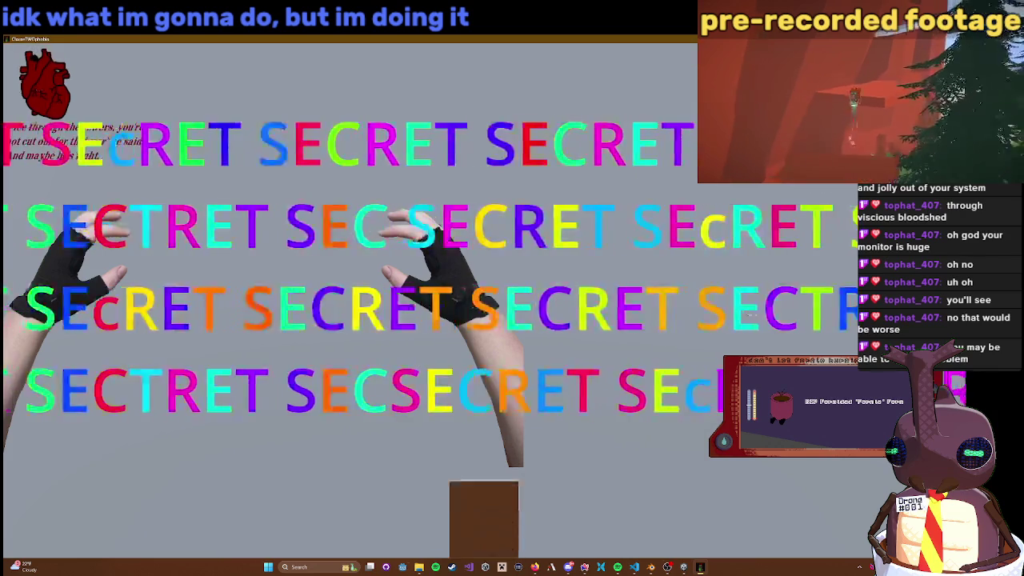
pyautogui.press('w')
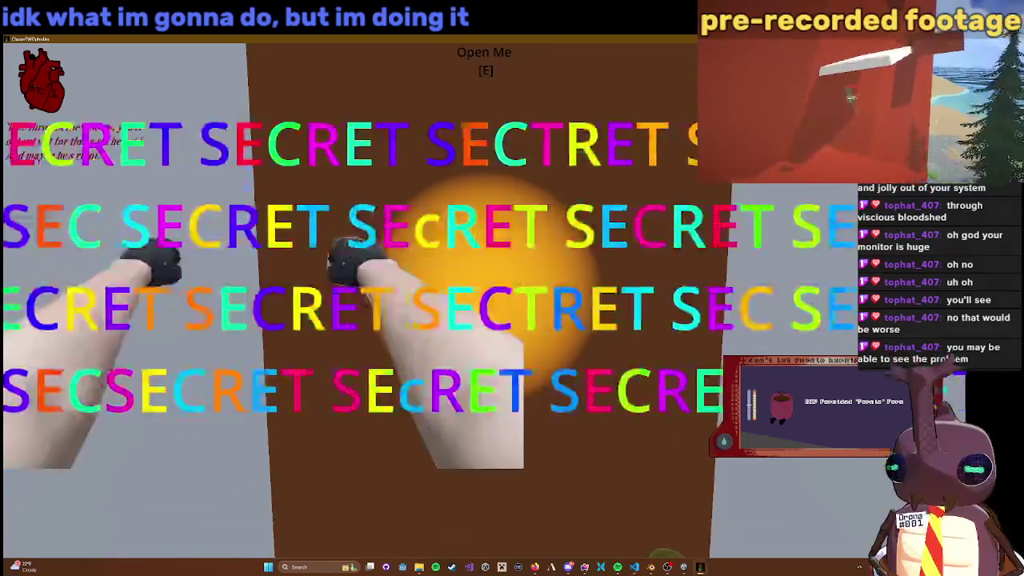
pyautogui.press('e')
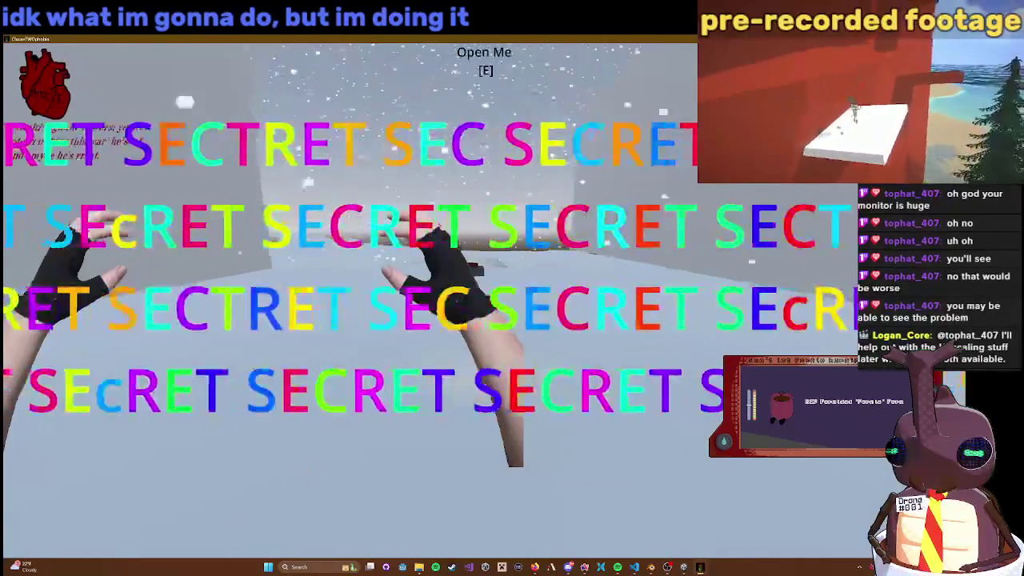
# Step: Walk through the snow to the red button and press it
pyautogui.press('w')
pyautogui.press('w')
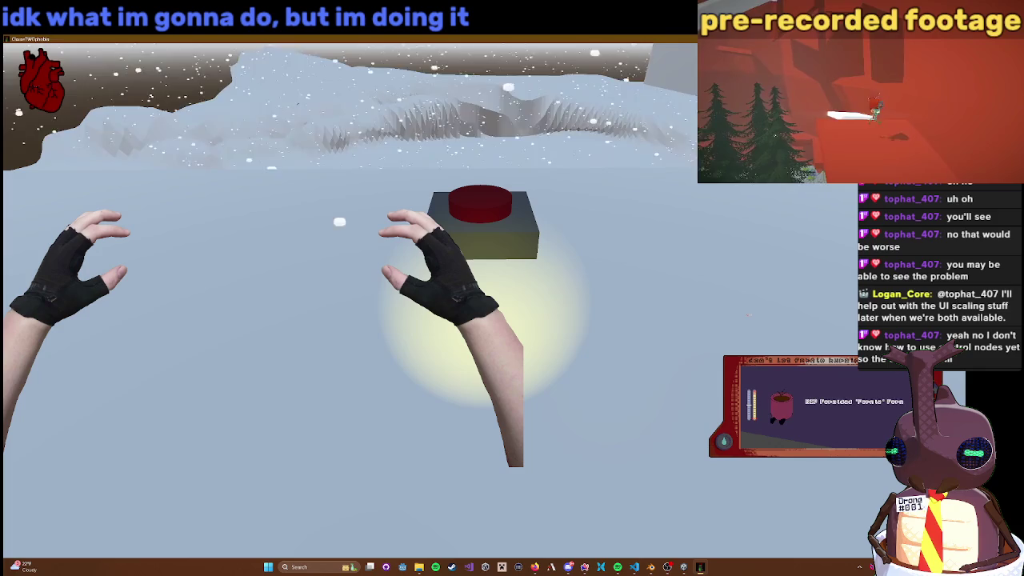
pyautogui.press('w')
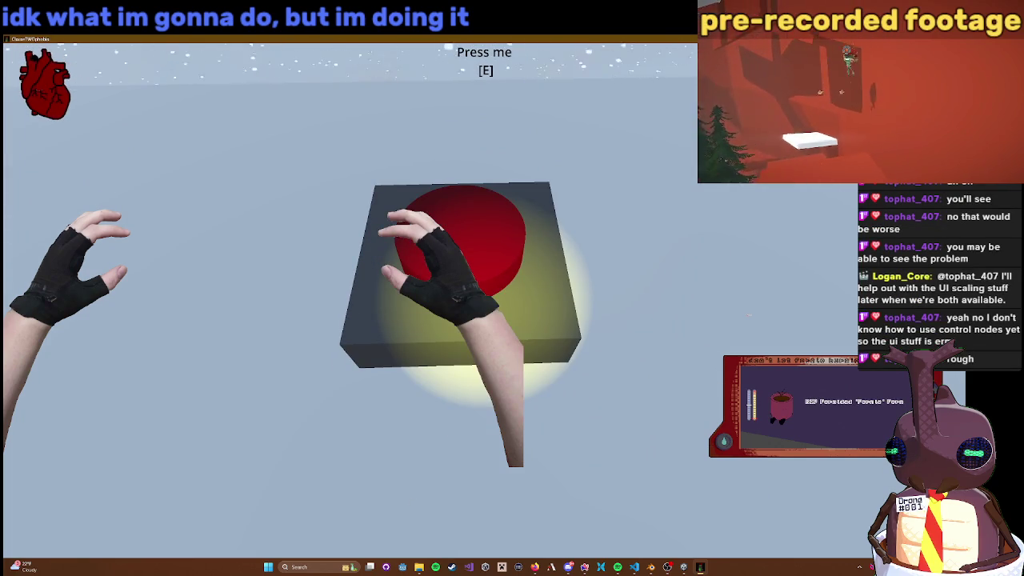
pyautogui.press('e')
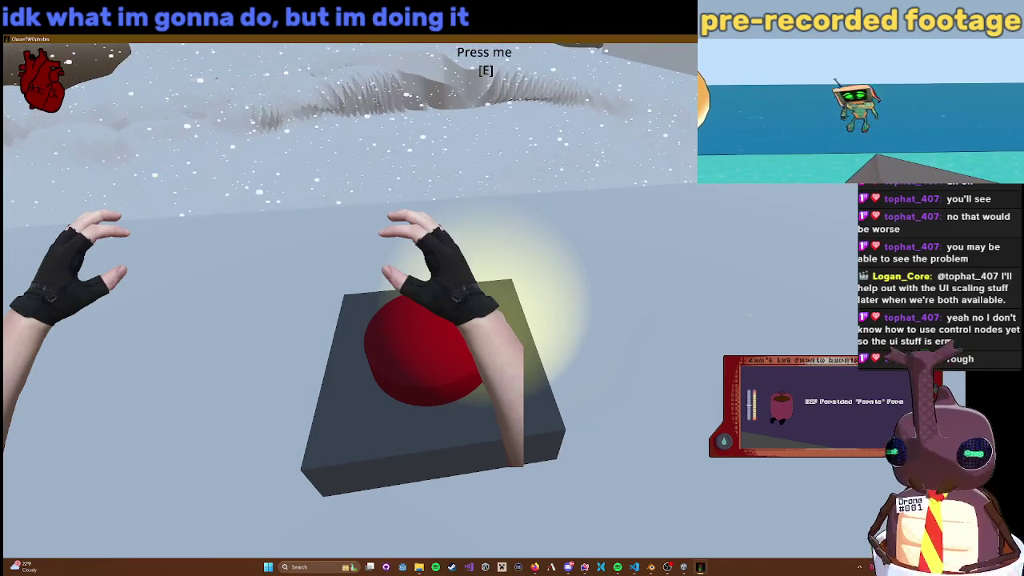
pyautogui.press('e')
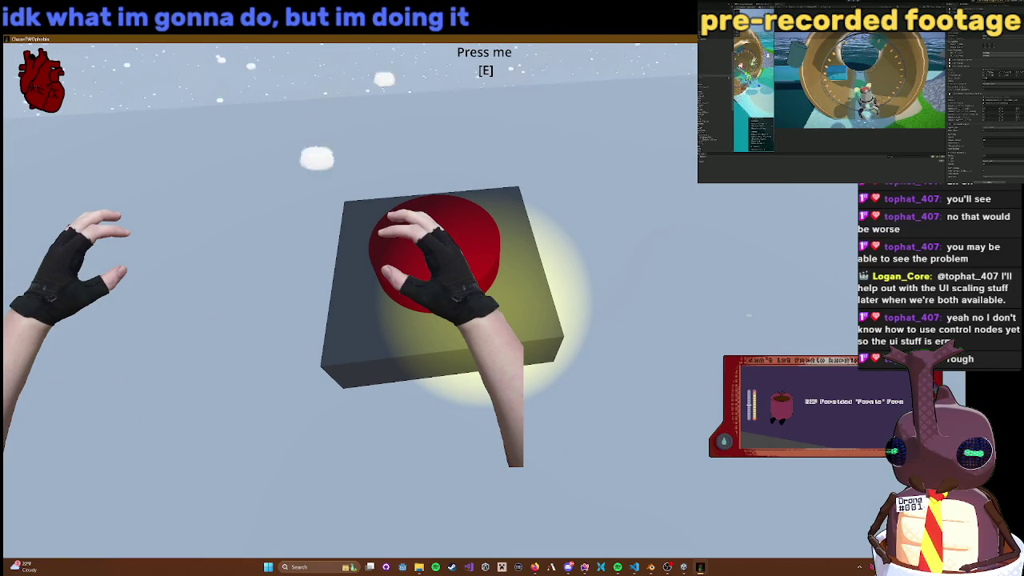
pyautogui.press('e')
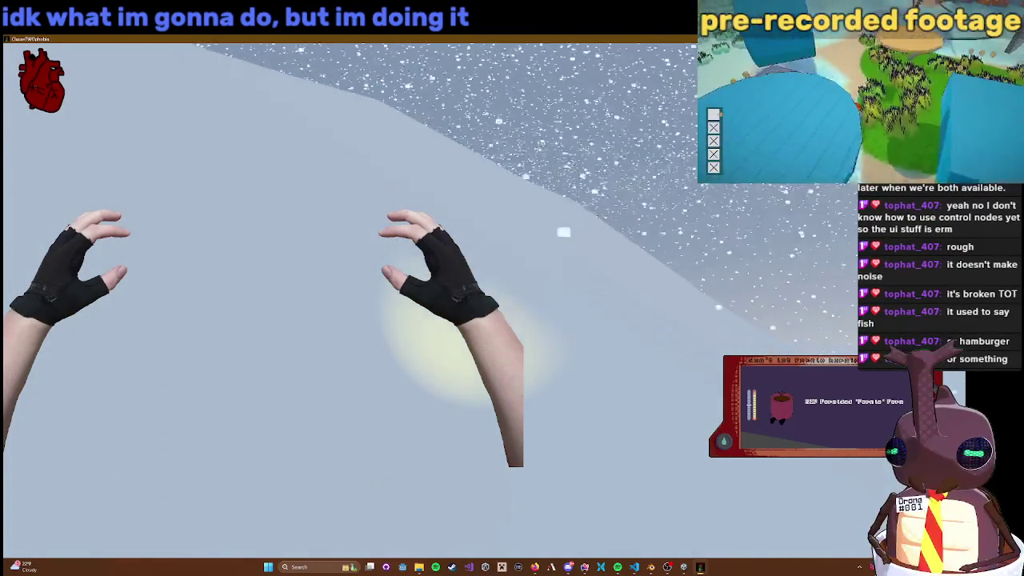
# Step: Pause the game on the snowy mountain slope with Esc
pyautogui.press('Escape')
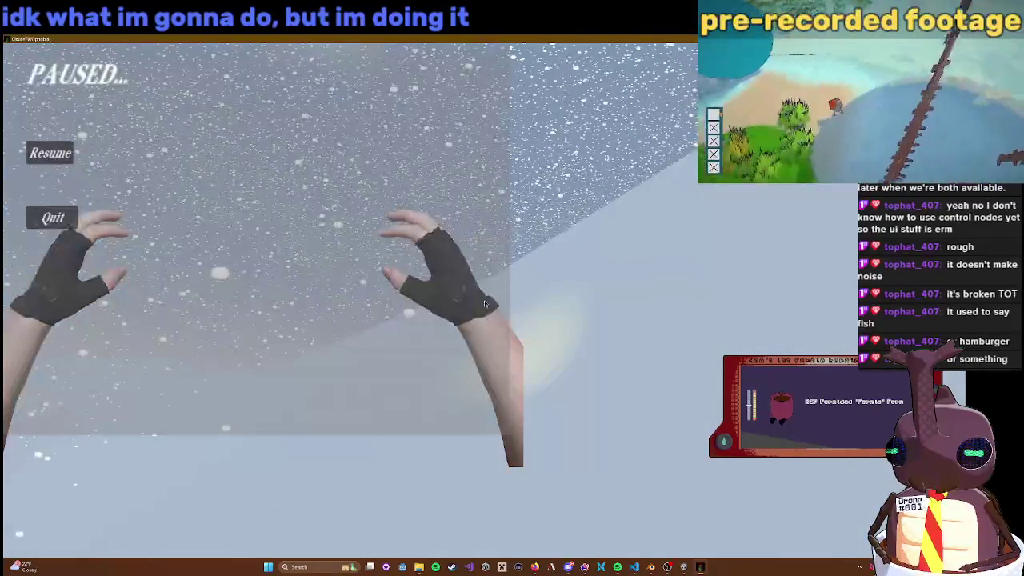
# Step: Quit to the title menu, start a new game, skip the intro, and choose 'Escape through the sewers! HURRY!'
pyautogui.click(56, 218)
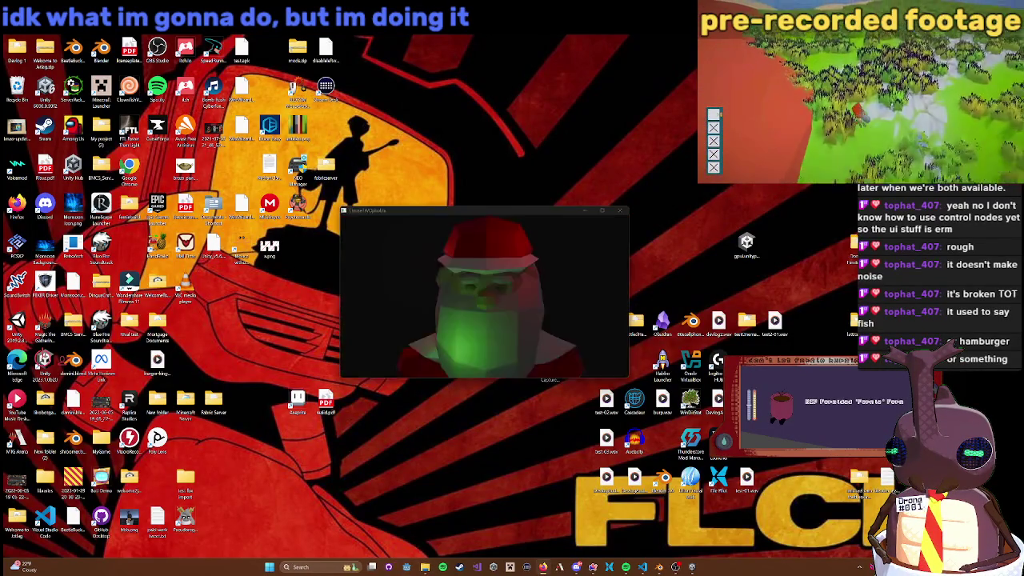
pyautogui.click(601, 211)
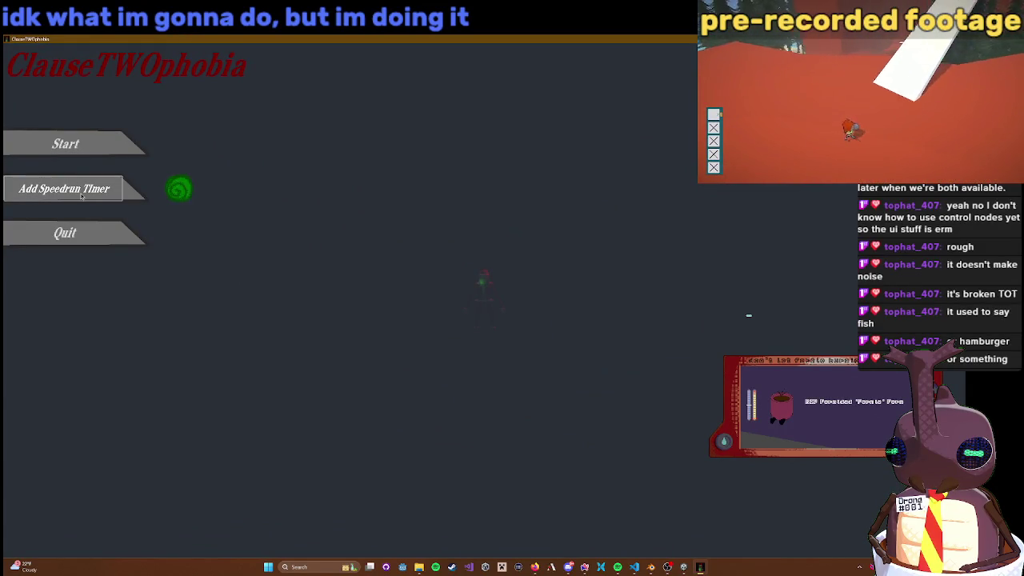
pyautogui.click(74, 142)
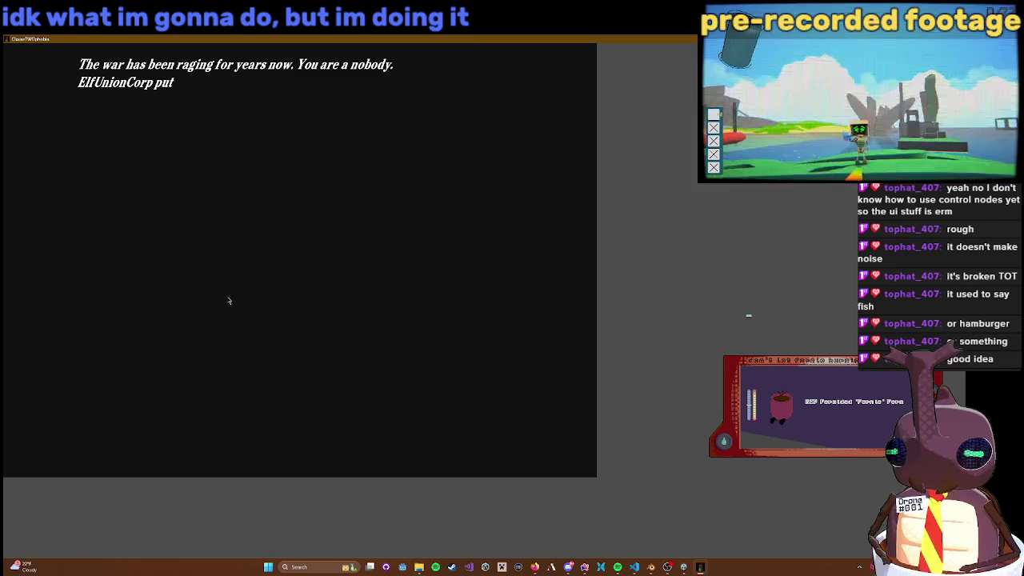
pyautogui.click(221, 306)
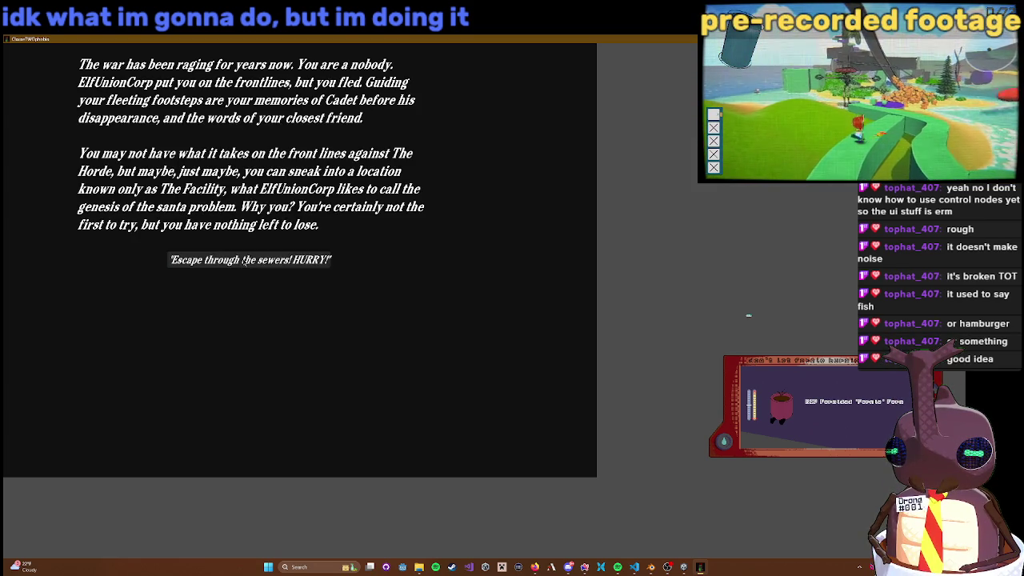
pyautogui.click(244, 262)
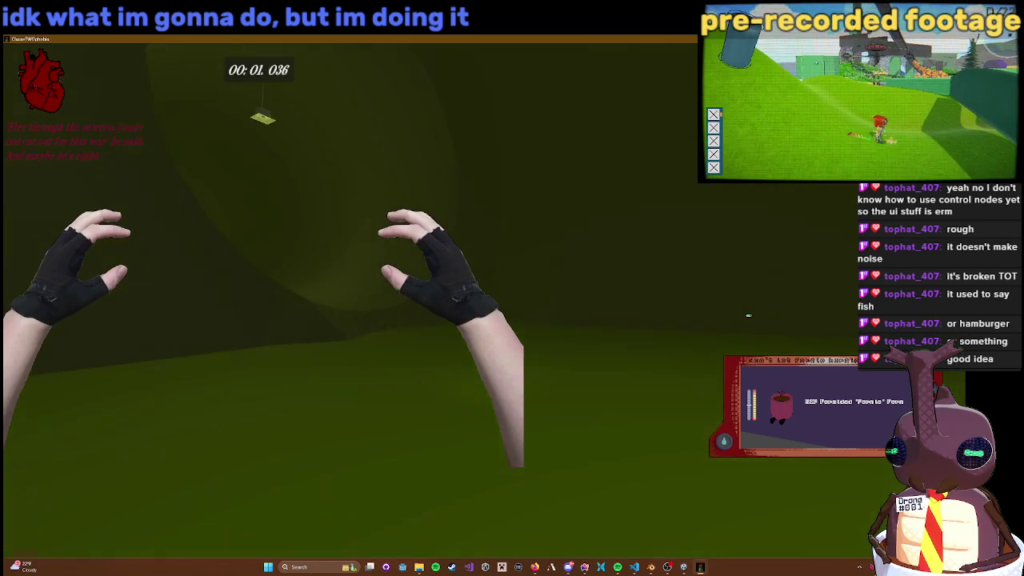
# Step: Run down the sewer tunnel until two Santas kill the player, then choose Continue
pyautogui.press('w')
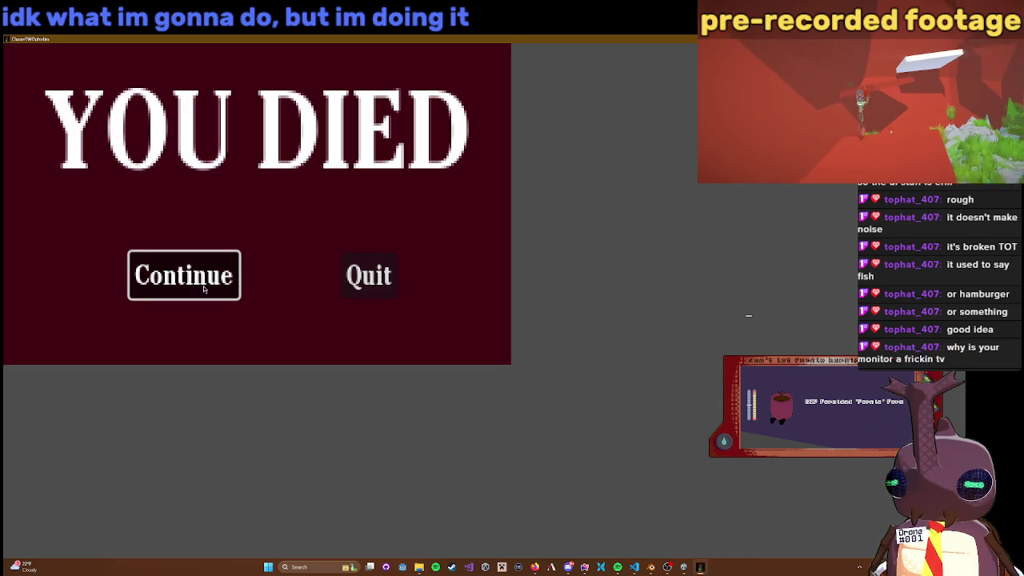
pyautogui.click(206, 285)
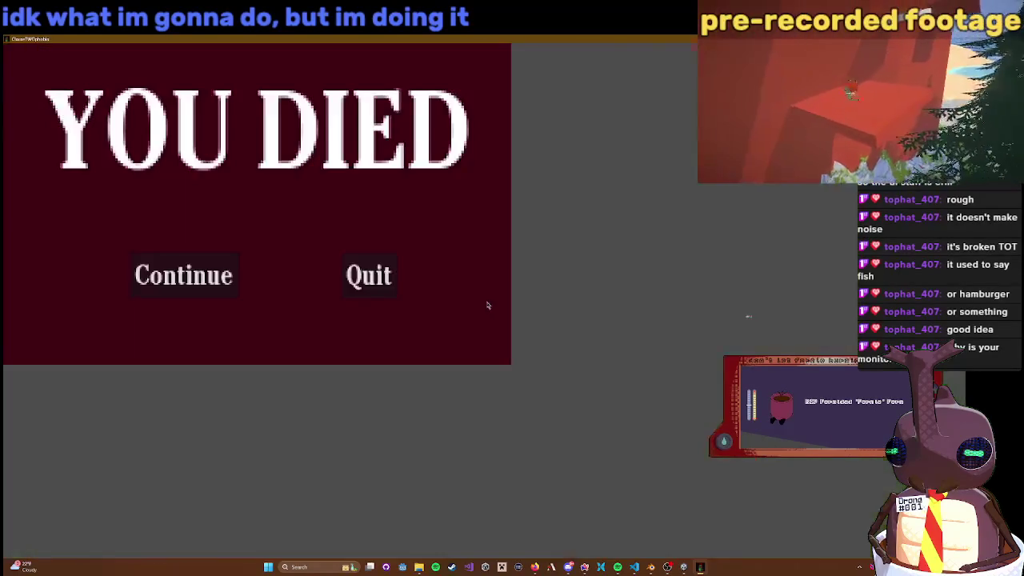
# Step: Choose Continue on the YOU DIED screen after the Santas catch the player again
pyautogui.click(215, 287)
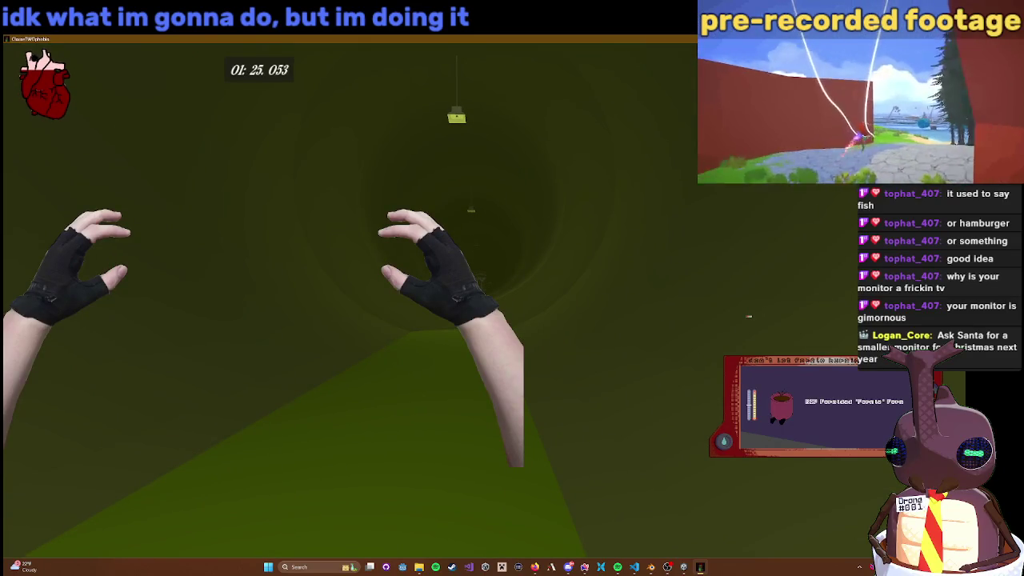
# Step: Pause the sewer run at about 01:27 with Escape
pyautogui.press('Escape')
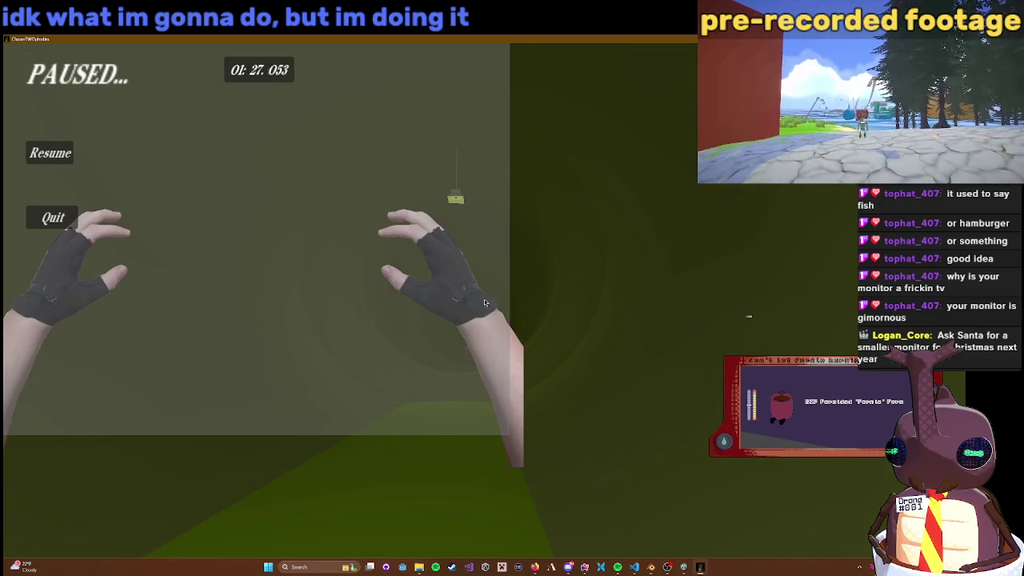
# Step: Choose Quit on the PAUSED menu to leave the sewer run
pyautogui.click(56, 221)
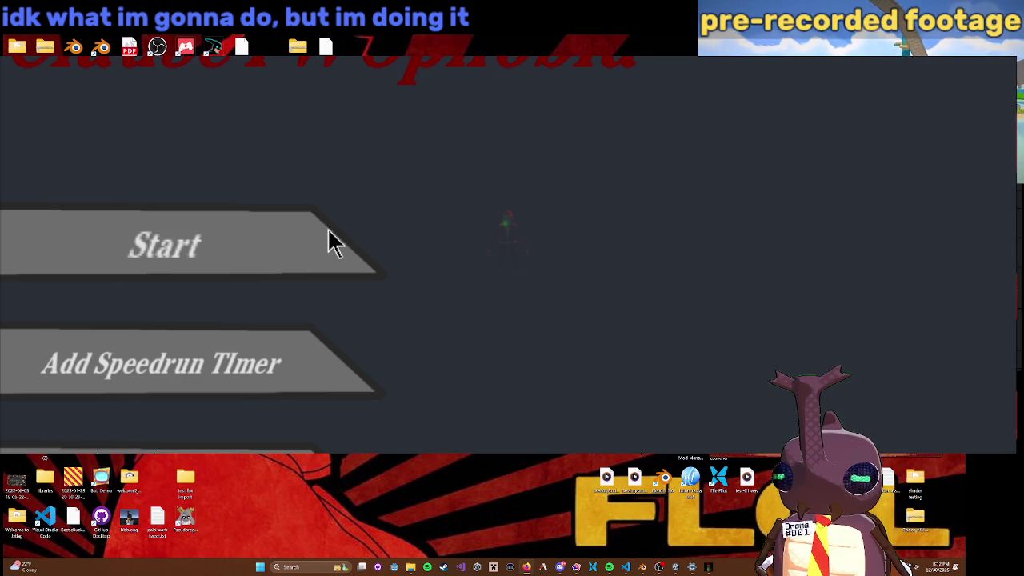
# Step: Start a new game from the title menu, then resume it on the snowy mountain slope
pyautogui.click(182, 248)
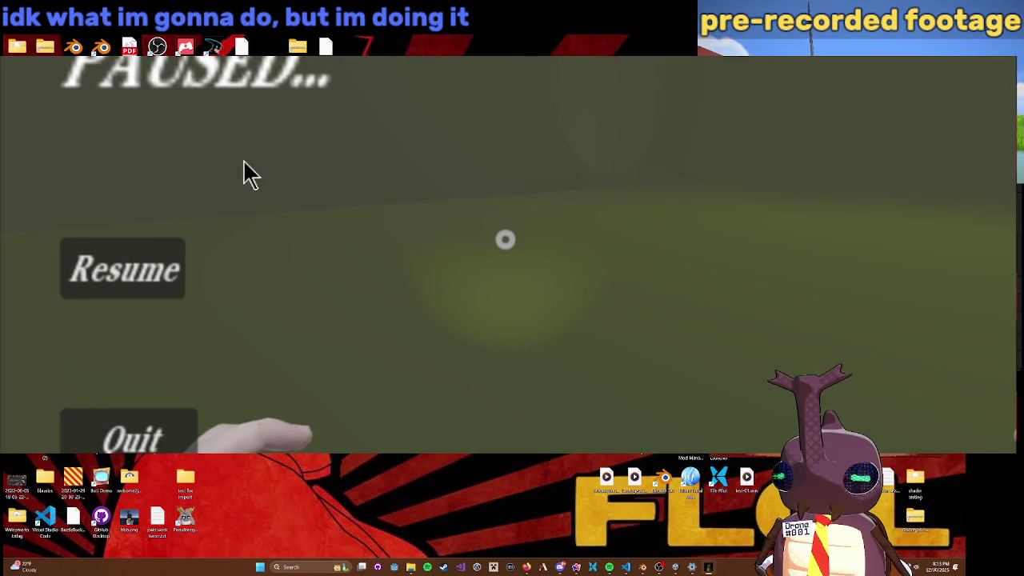
pyautogui.click(152, 245)
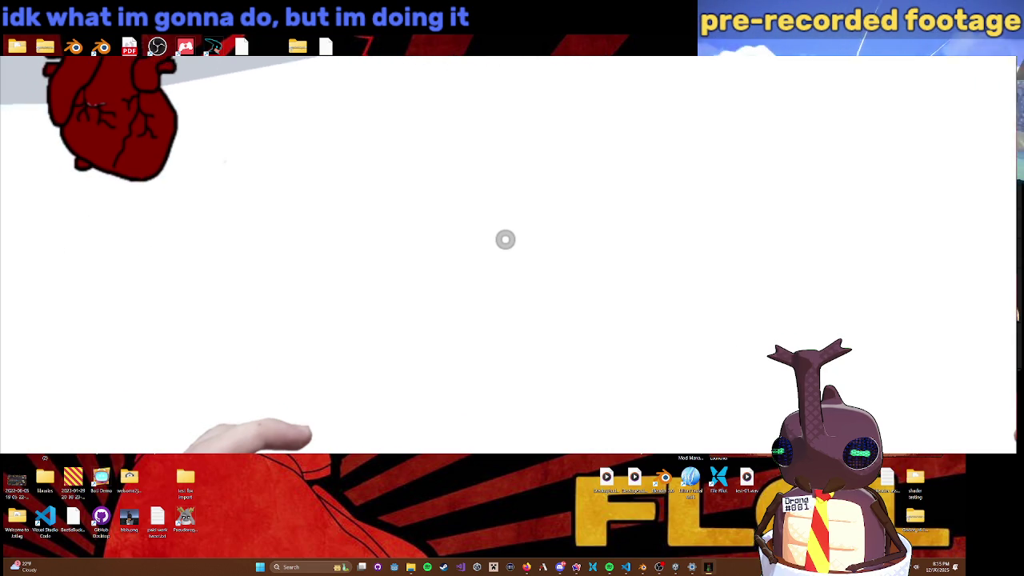
# Step: Pause the game with Escape and leave it for the desktop
pyautogui.press('Escape')
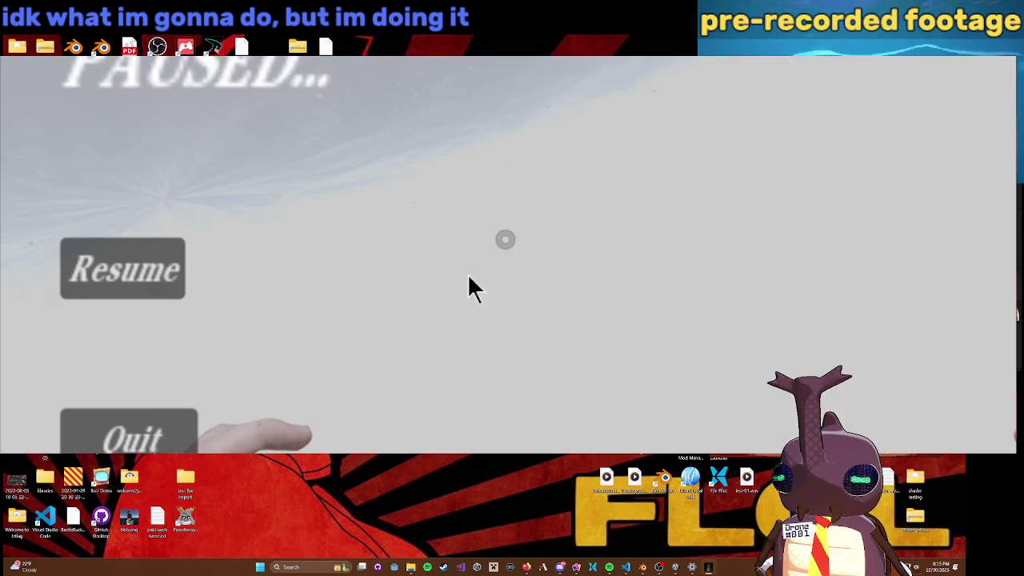
pyautogui.click(176, 424)
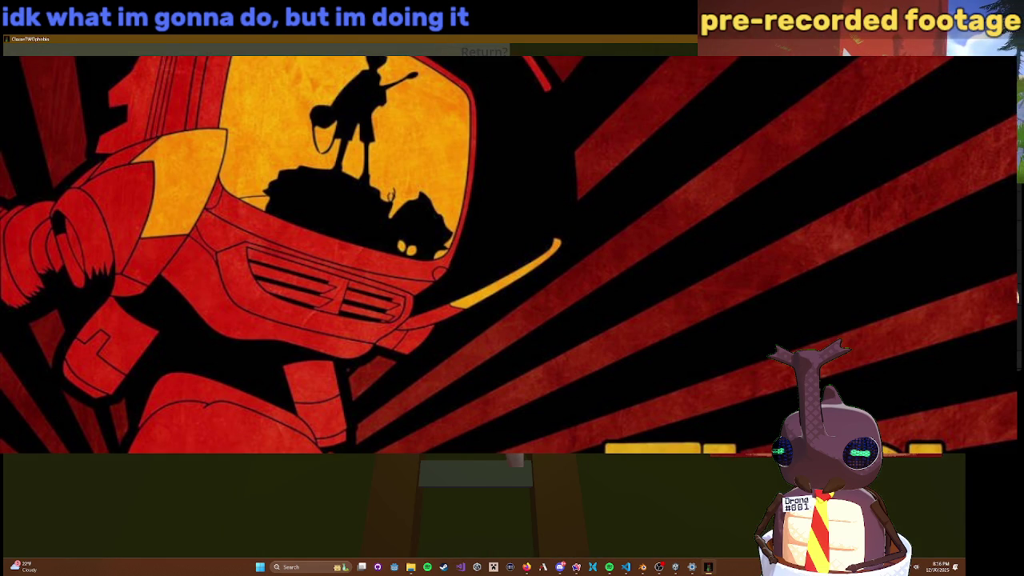
# Step: Switch back to the game window, maximize it, and resume play in the sewer
pyautogui.hotkey('alt', 'Tab')
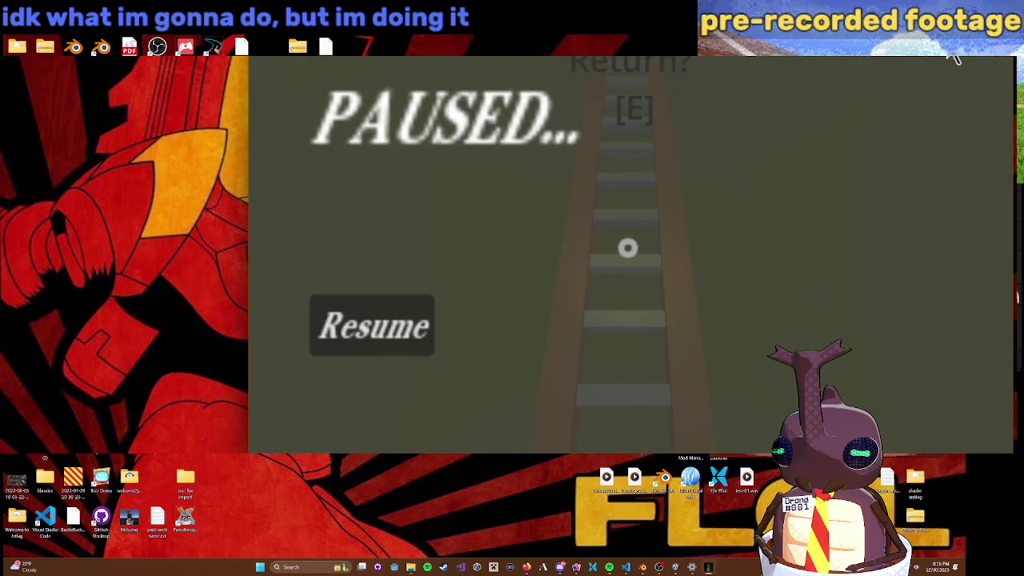
pyautogui.click(957, 58)
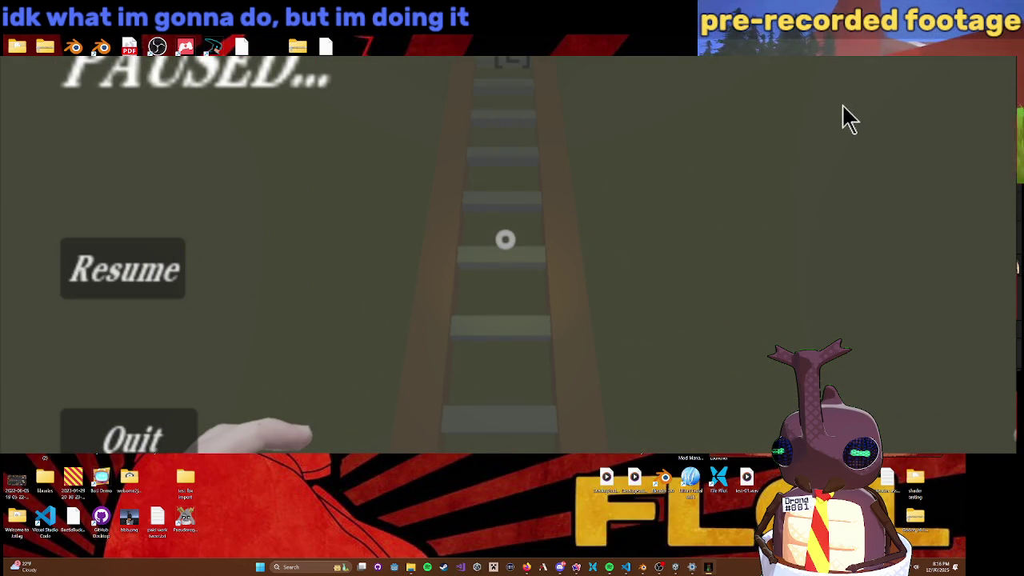
pyautogui.click(155, 274)
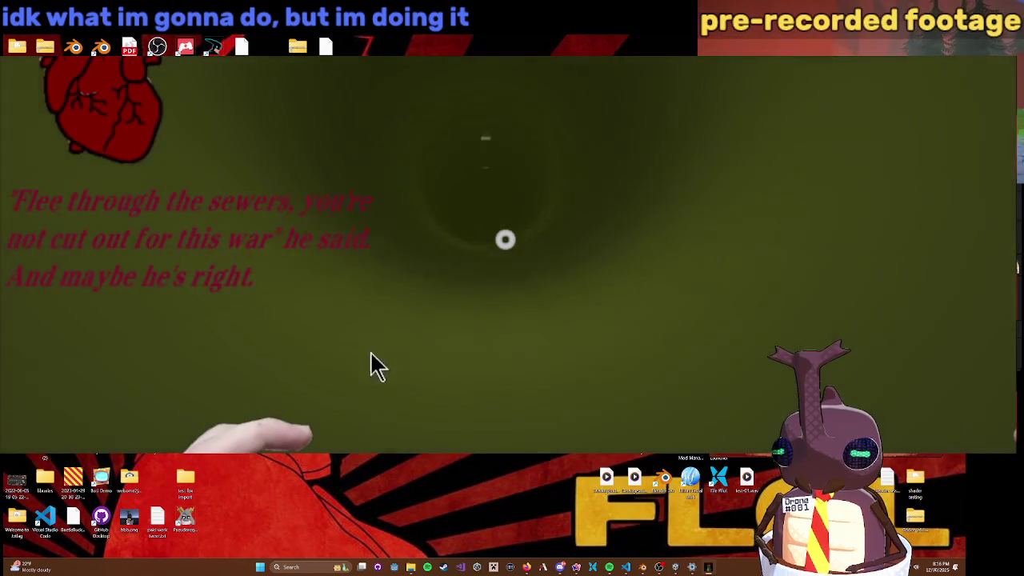
# Step: Run down the sewer tunnel, punching the approaching Santa enemies four times
pyautogui.press('w')
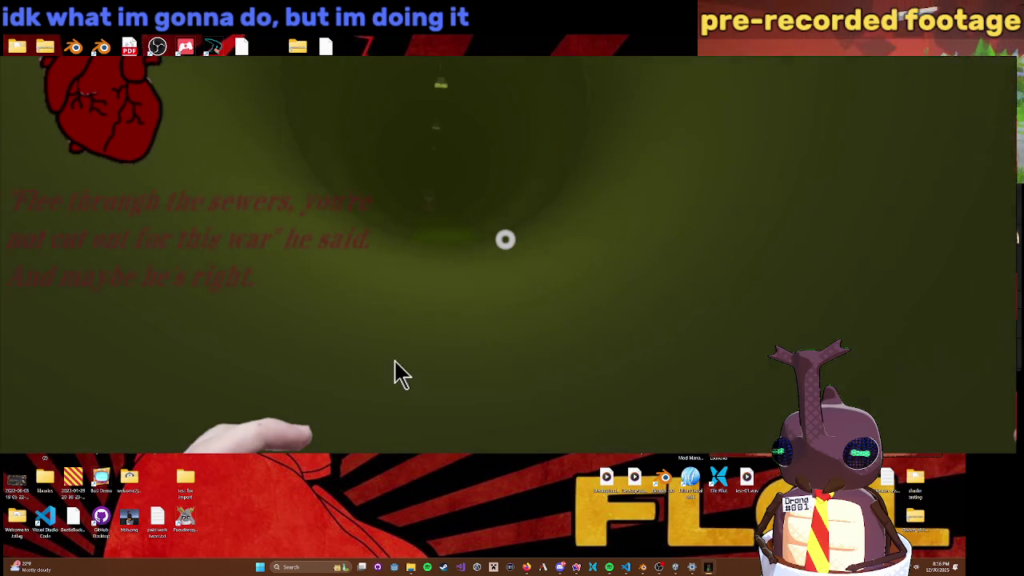
pyautogui.press('w')
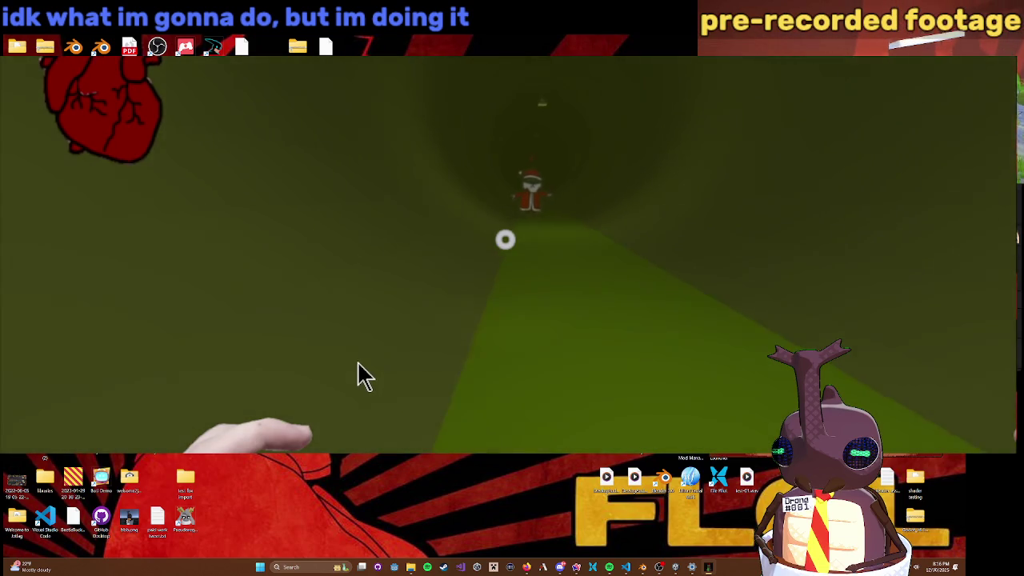
pyautogui.press('w')
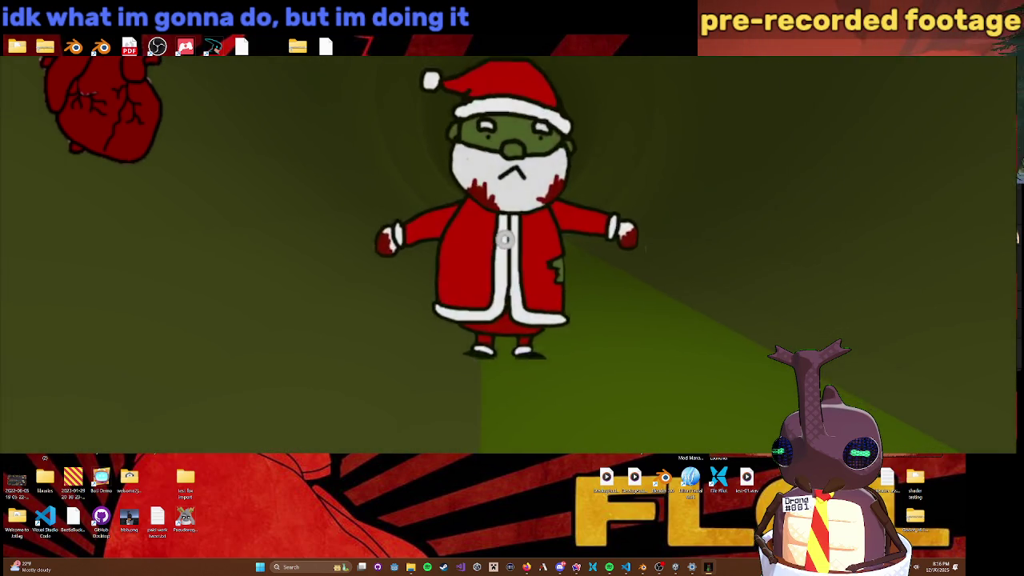
pyautogui.click(505, 240)
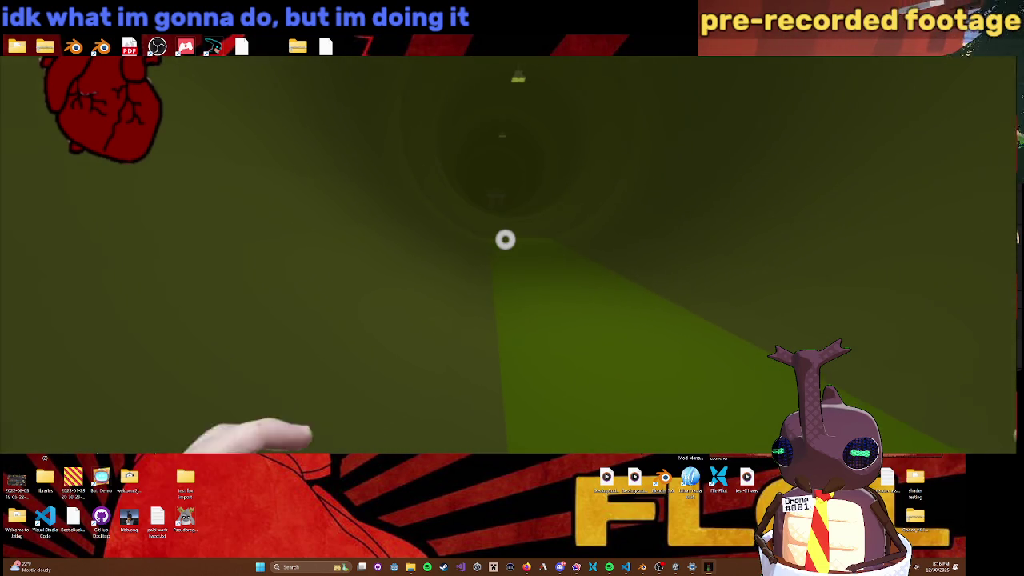
pyautogui.press('w')
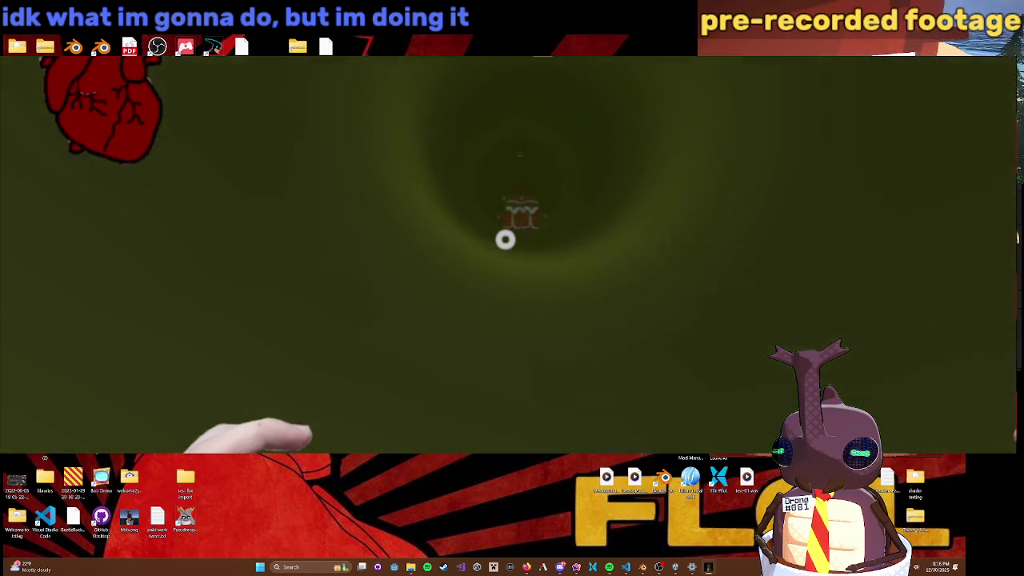
pyautogui.press('w')
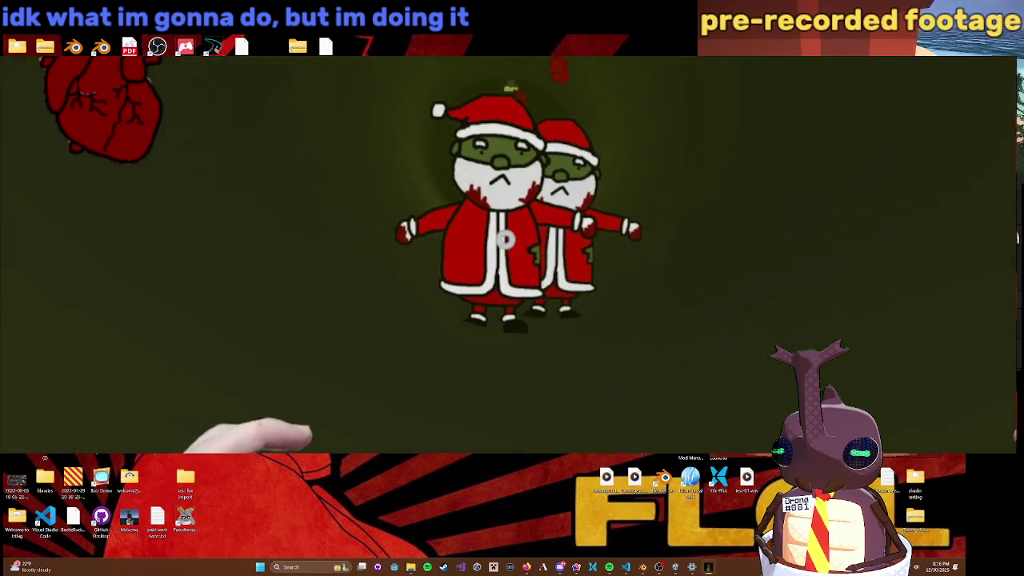
pyautogui.click(504, 239)
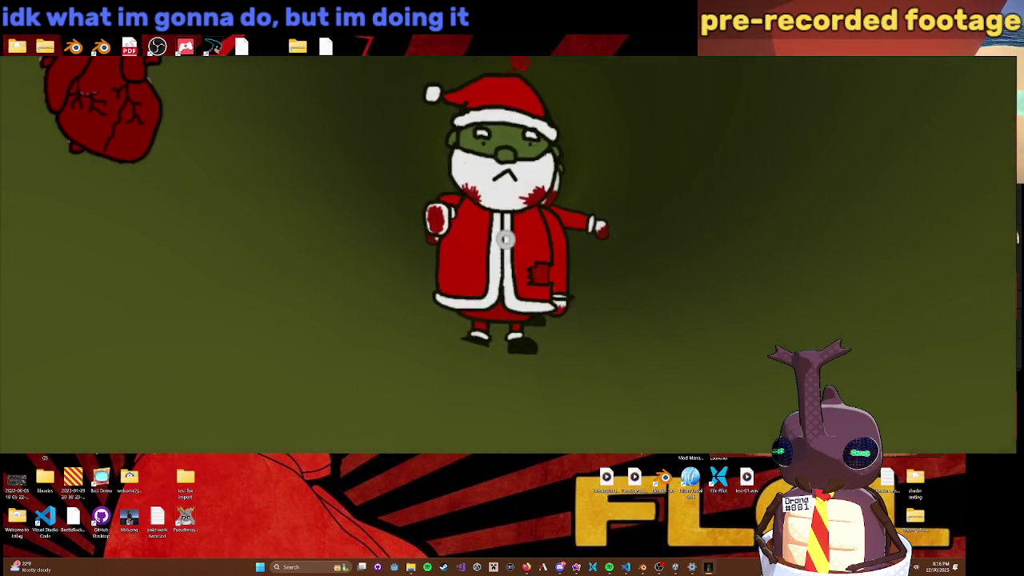
pyautogui.click(505, 239)
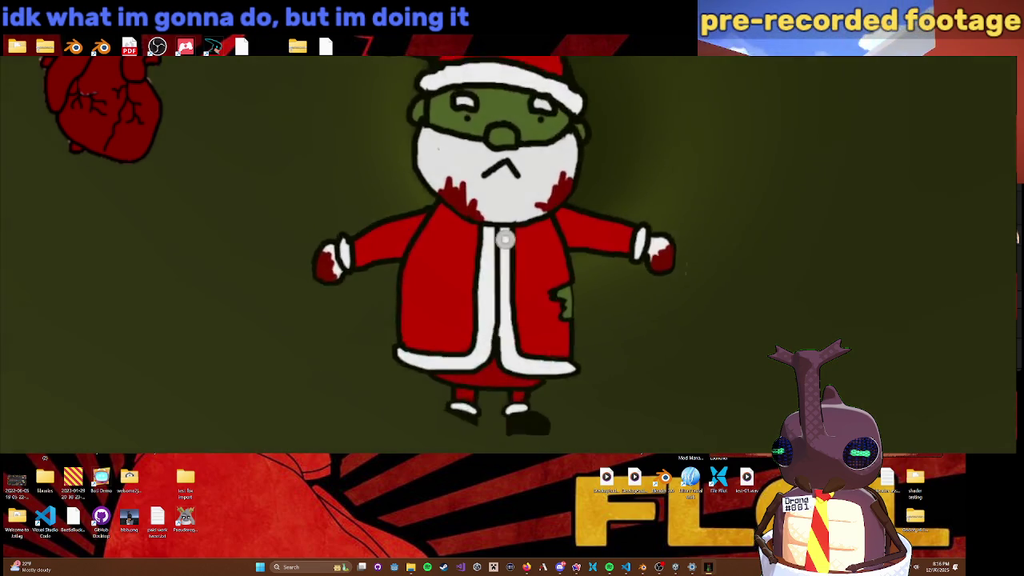
pyautogui.click(505, 239)
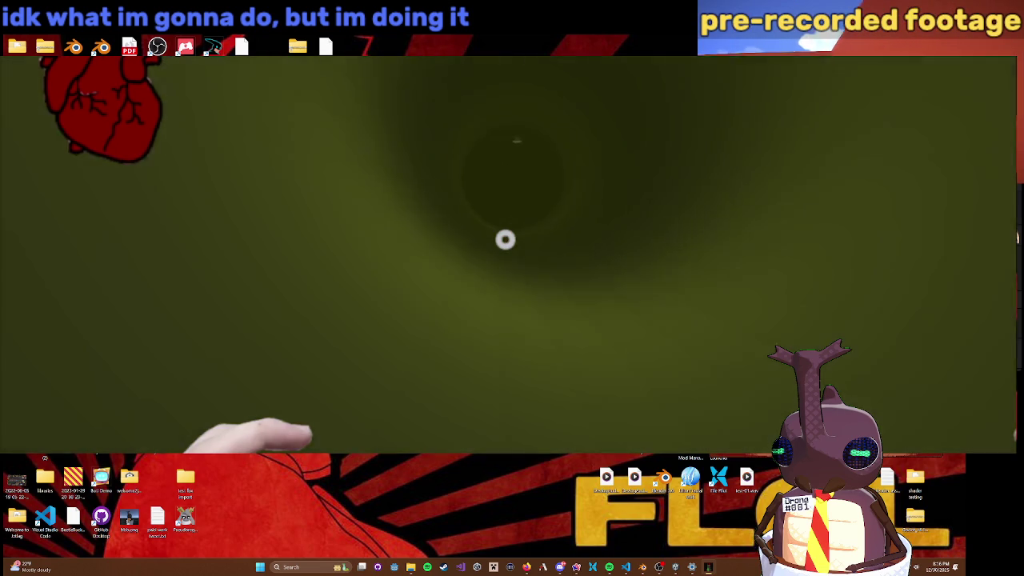
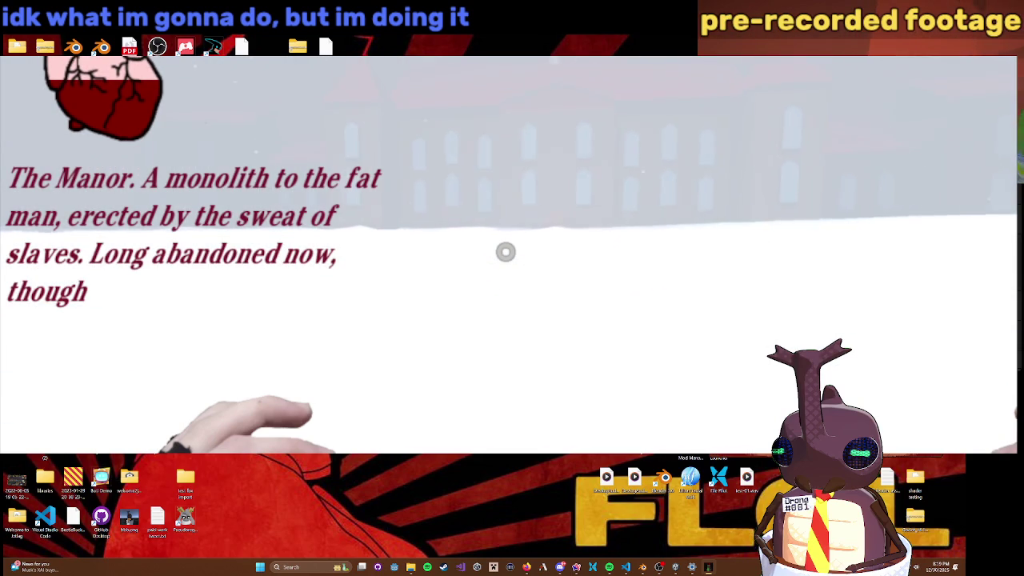
# Step: Enter the dark manor, walk past the chair to the brown door, and kill the Santa clone
pyautogui.press('w')
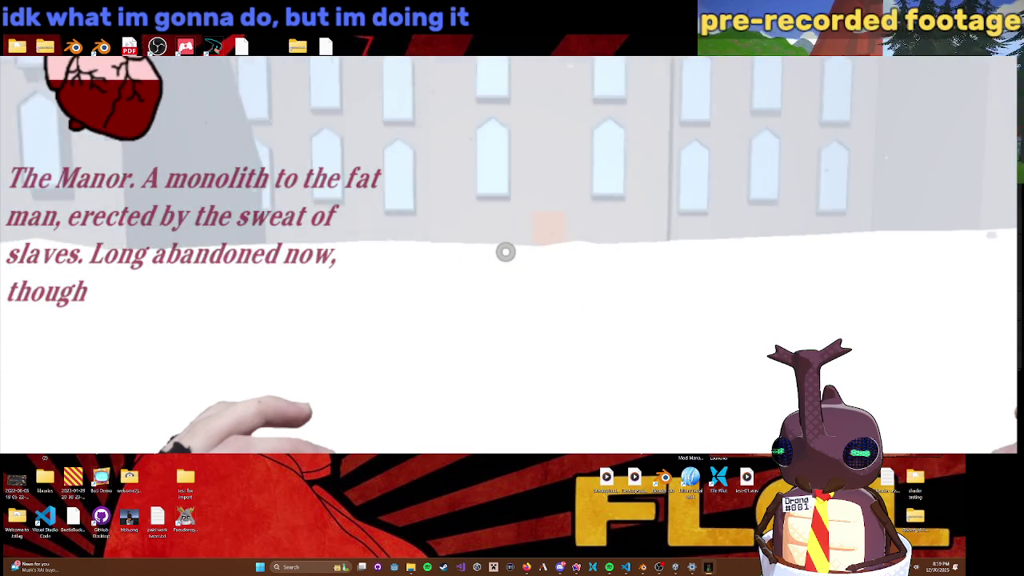
pyautogui.press('e')
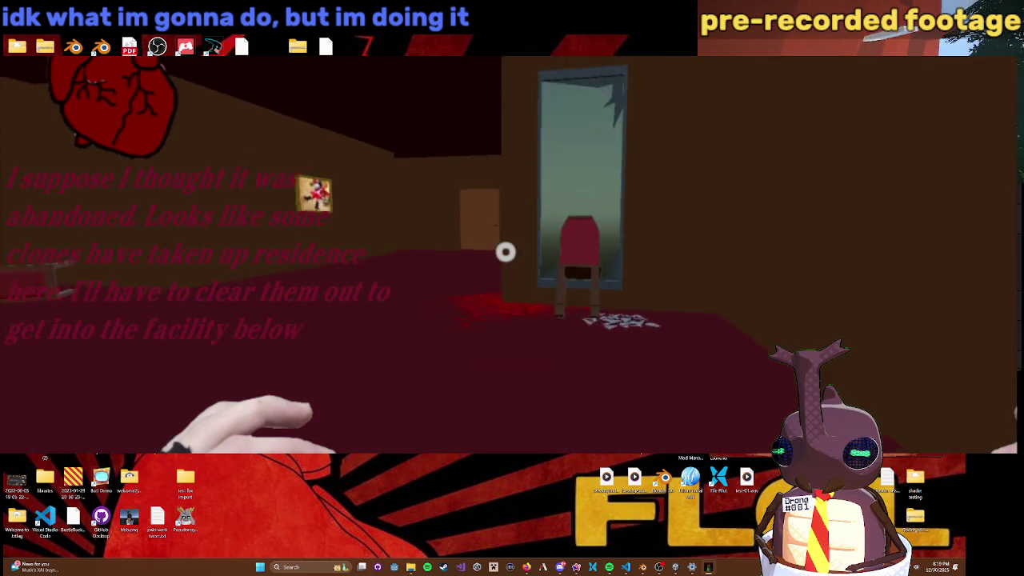
pyautogui.press('w')
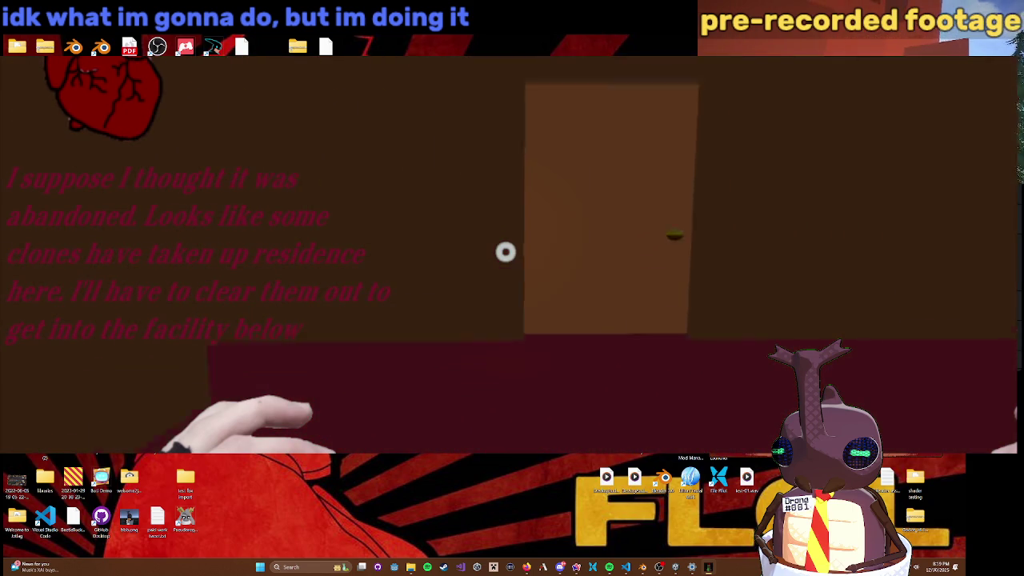
pyautogui.press('e')
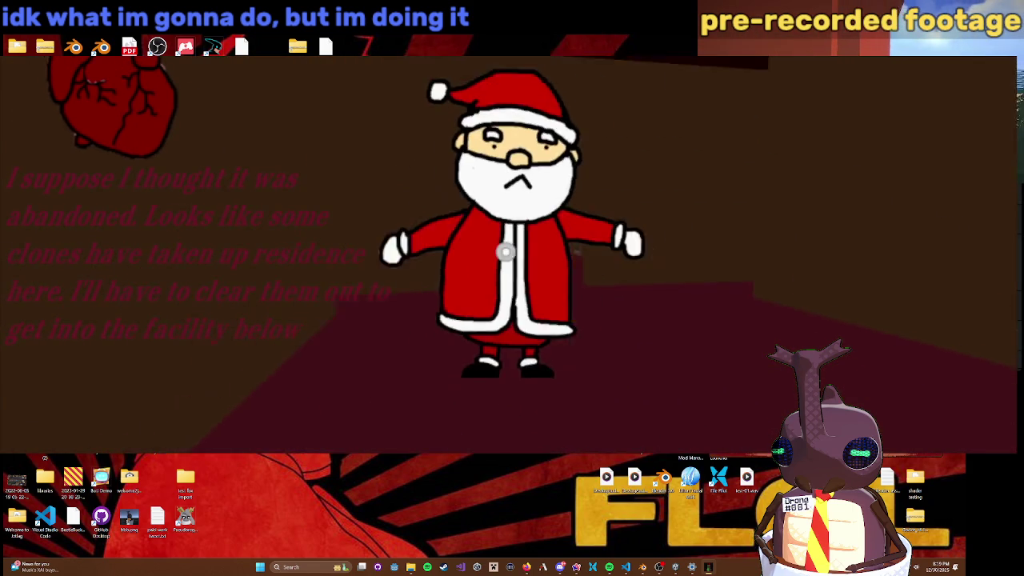
pyautogui.click(506, 252)
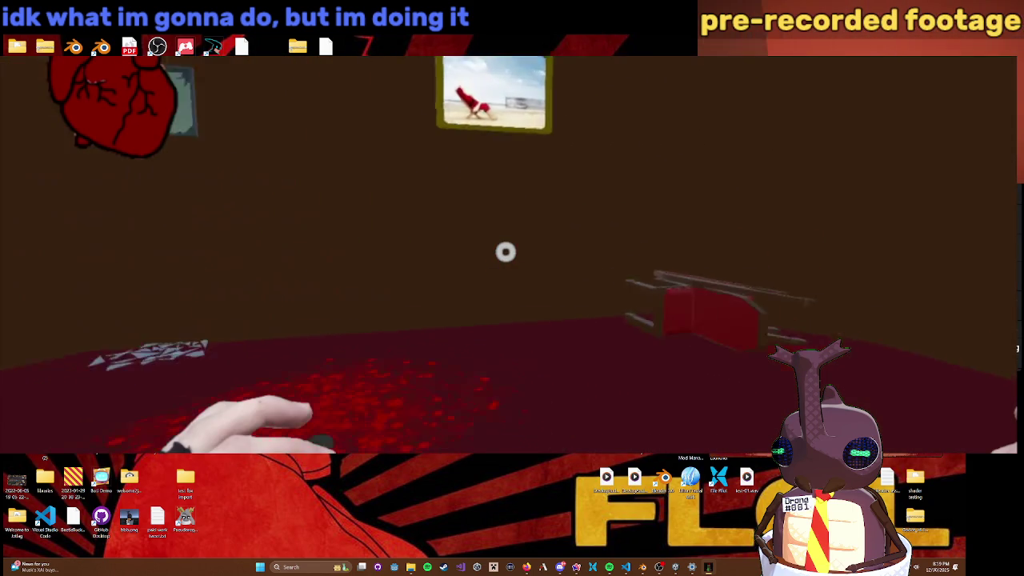
# Step: Walk through the next rooms to the glowing narrow door and open it
pyautogui.press('w')
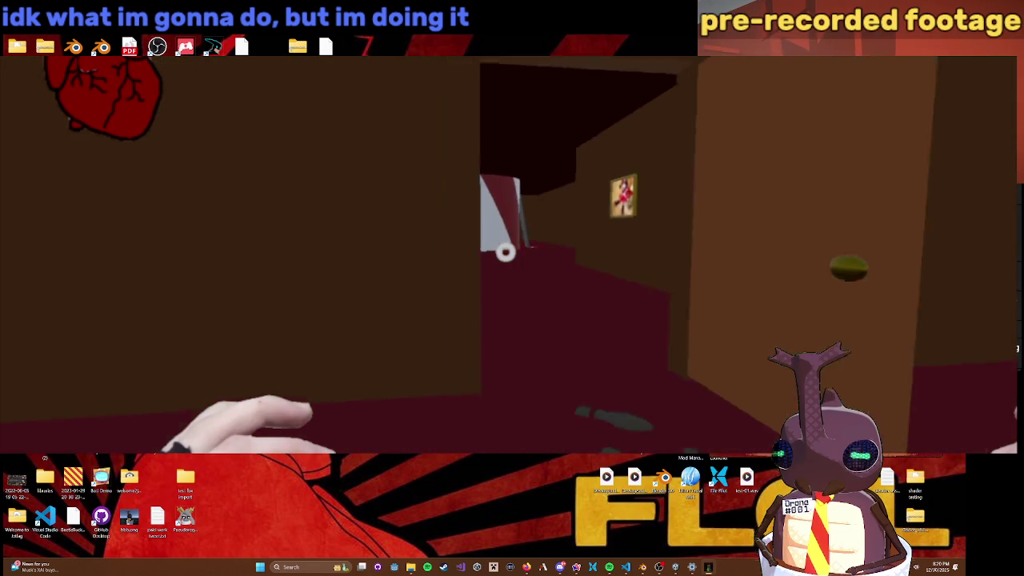
pyautogui.press('w')
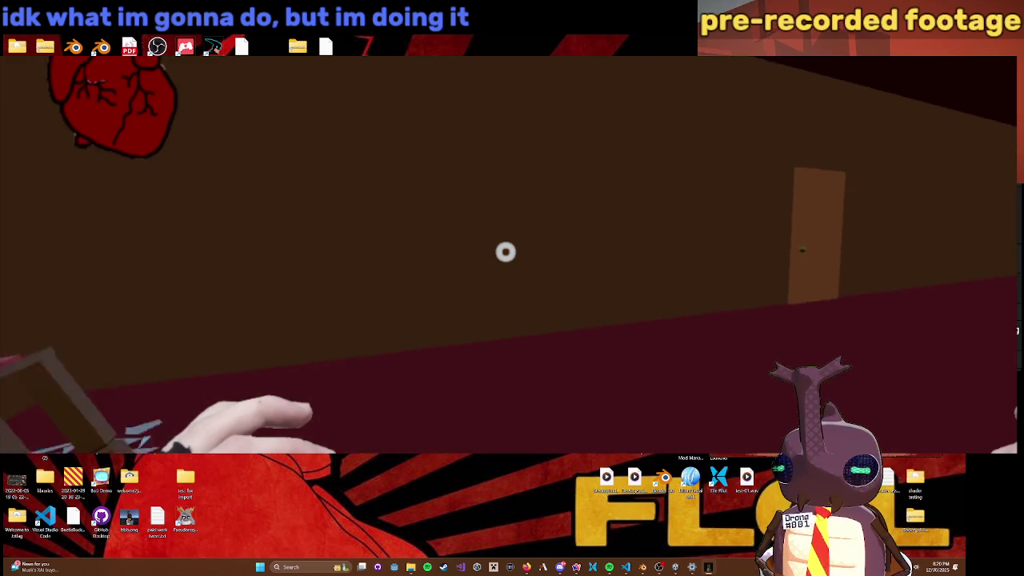
pyautogui.press('w')
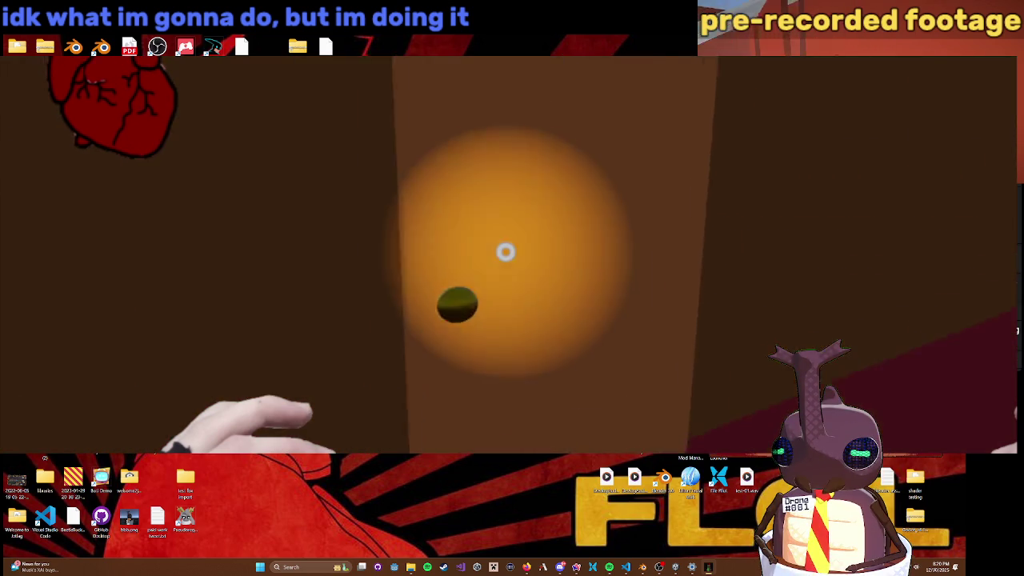
pyautogui.press('s')
pyautogui.click(505, 253)
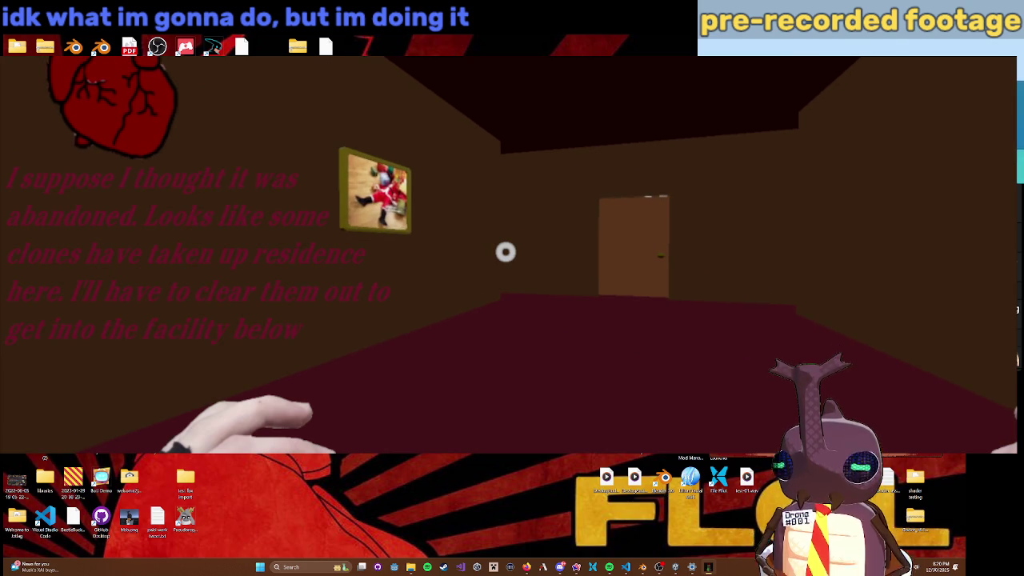
# Step: Head down the corridor into the dark red room, strike the Santa clone, and cross the green rug
pyautogui.press('w')
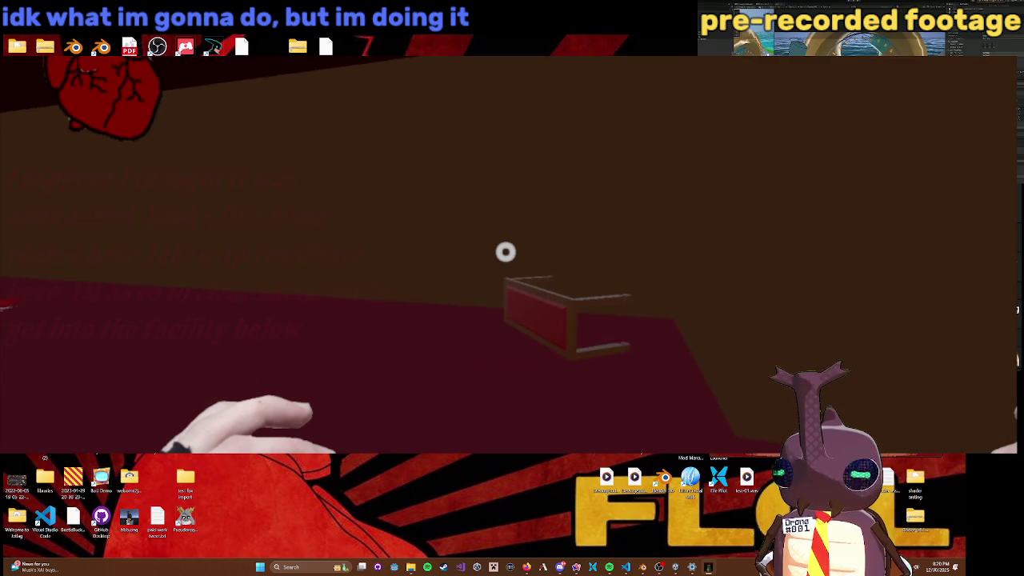
pyautogui.press('w')
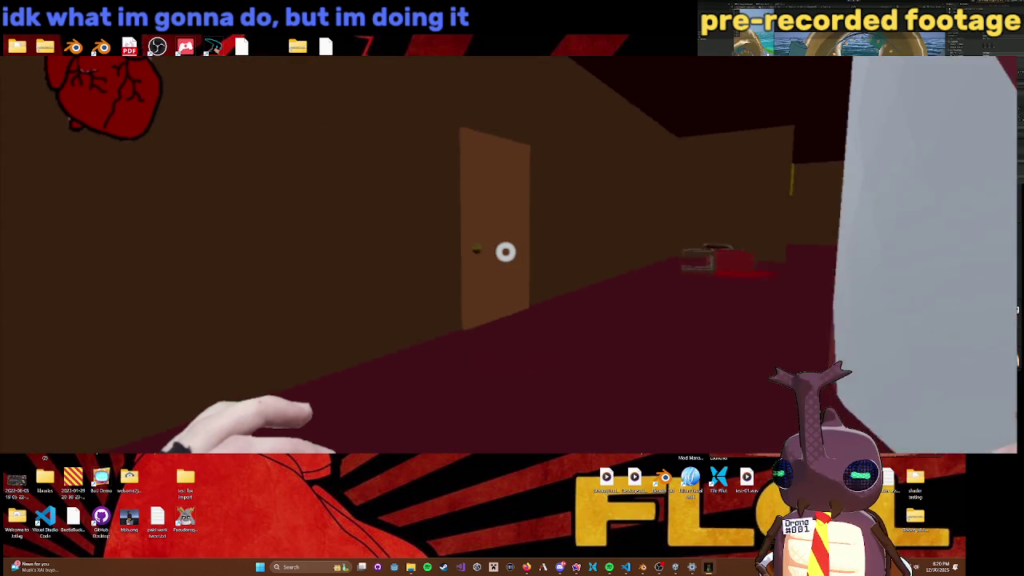
pyautogui.press('w')
pyautogui.press('w')
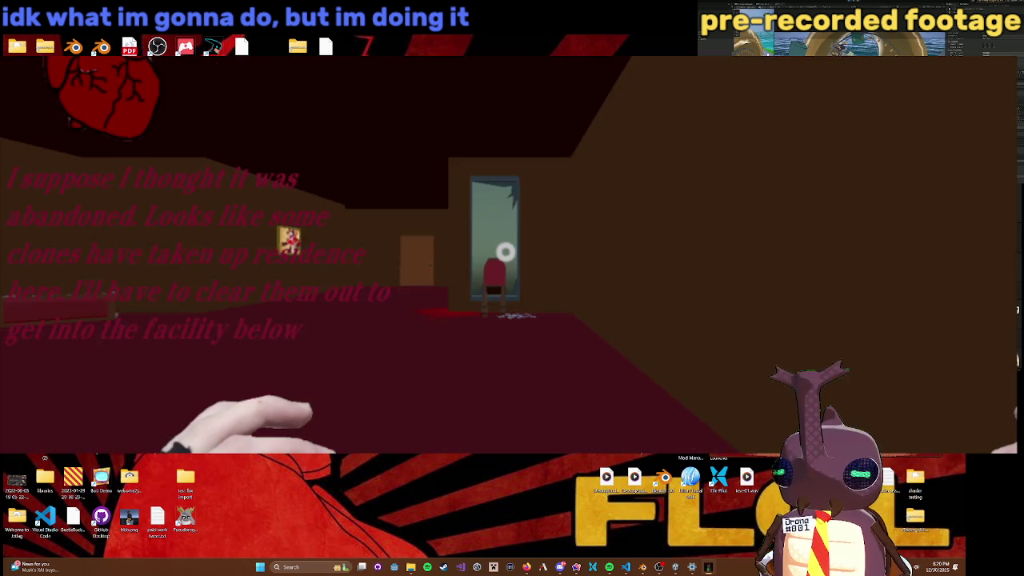
pyautogui.press('w')
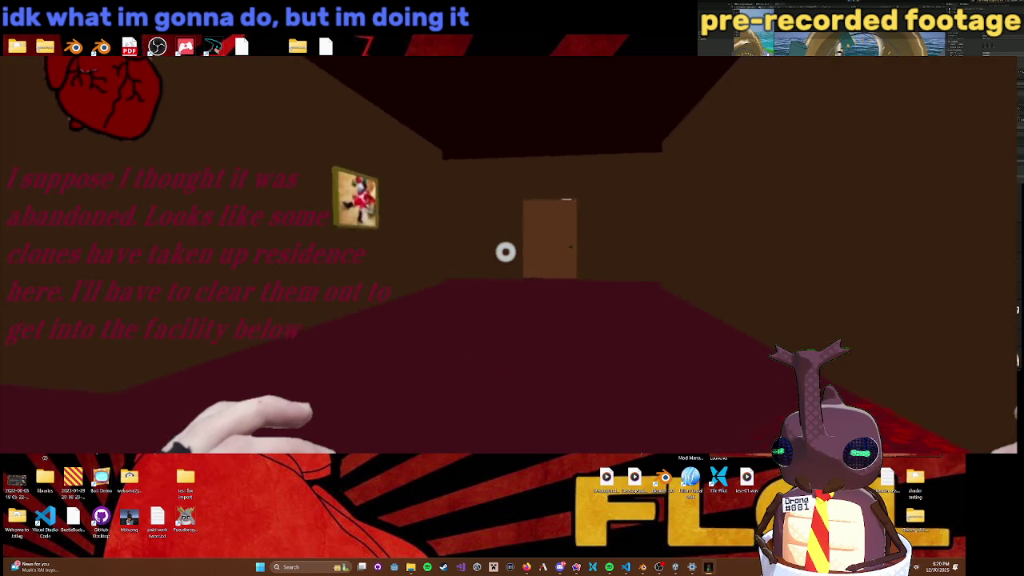
pyautogui.press('w')
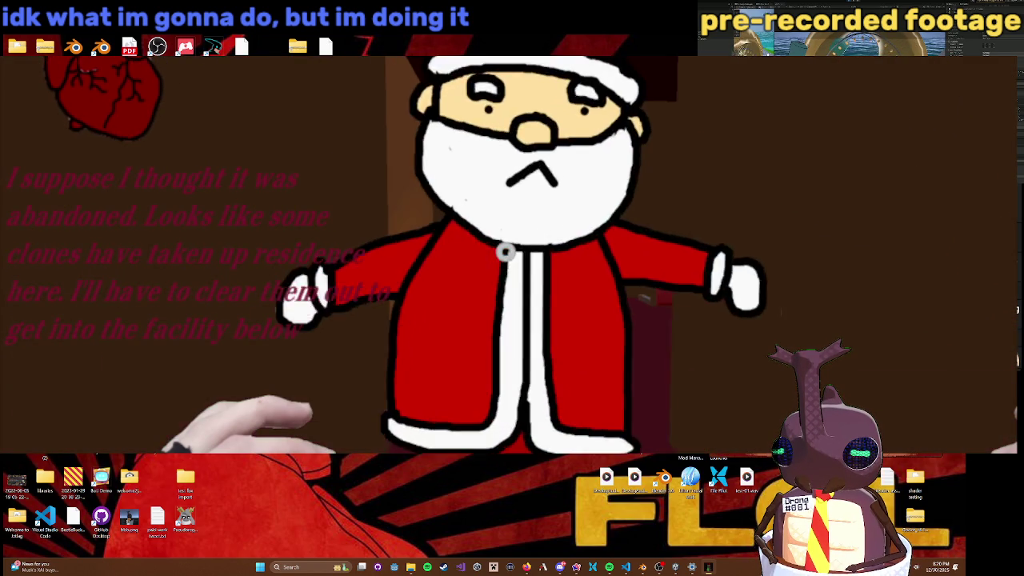
pyautogui.press('w')
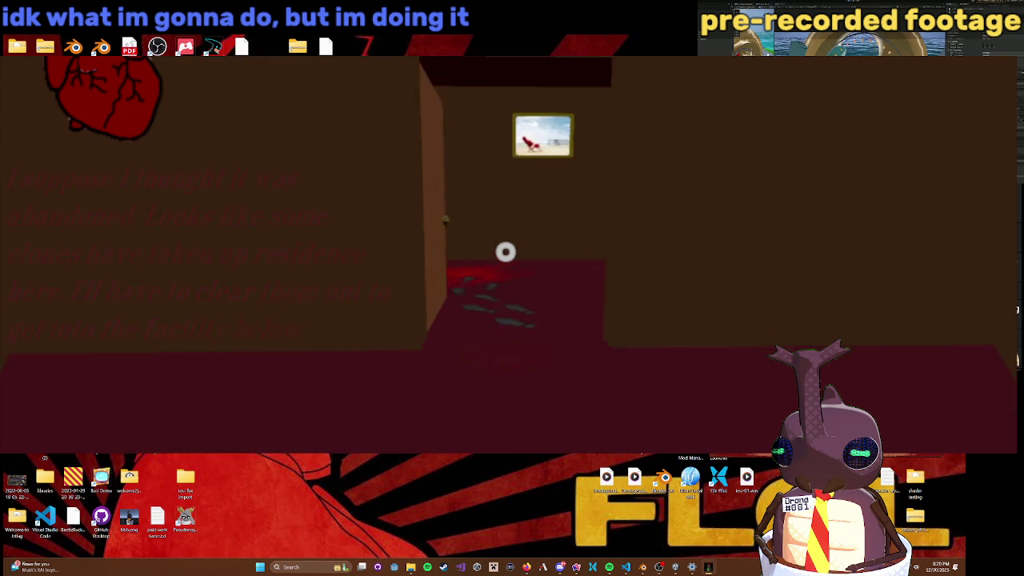
pyautogui.click(505, 252)
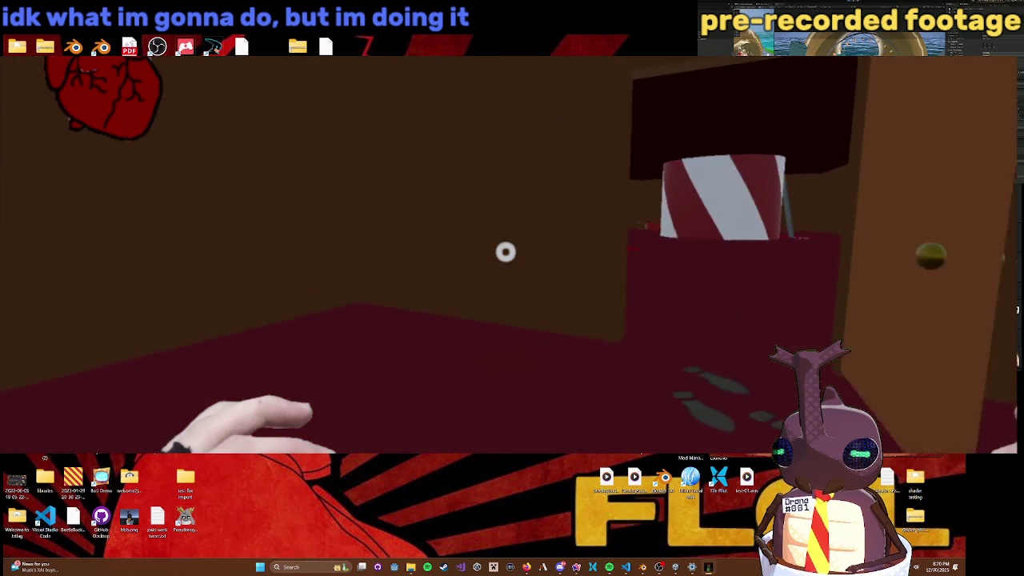
pyautogui.press('w')
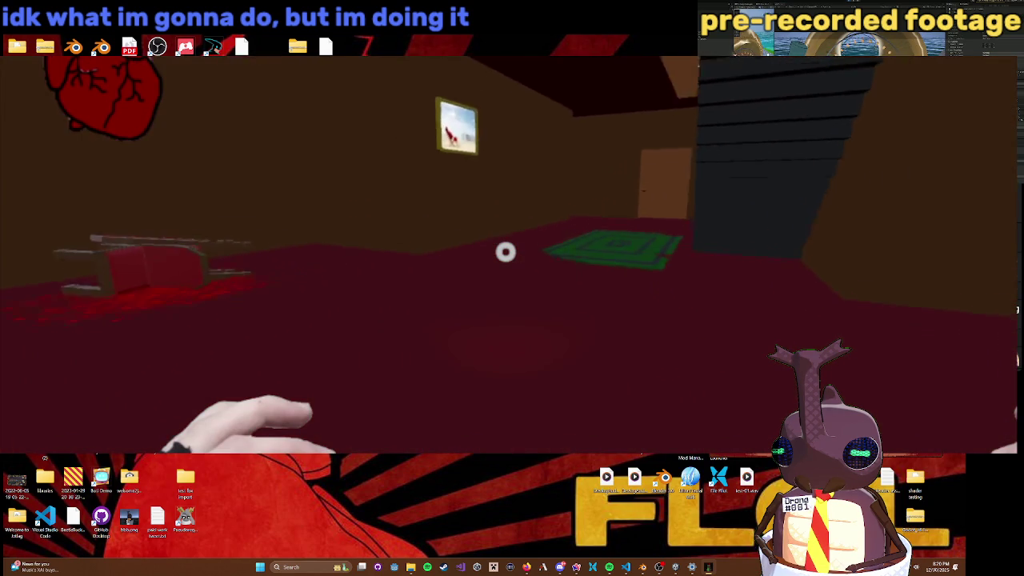
pyautogui.press('w')
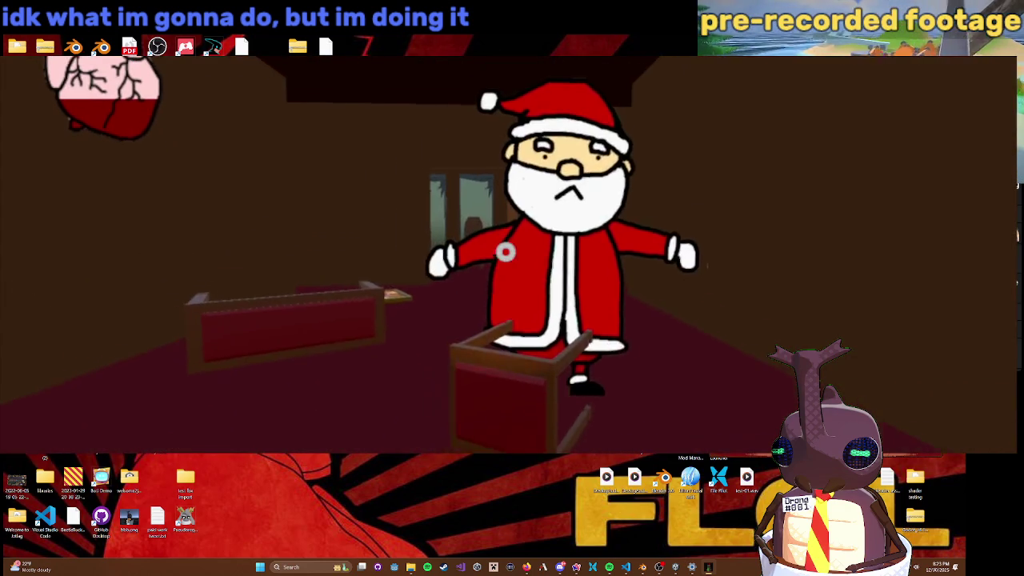
# Step: Close in on the Santa clone by the chairs
pyautogui.press('w')
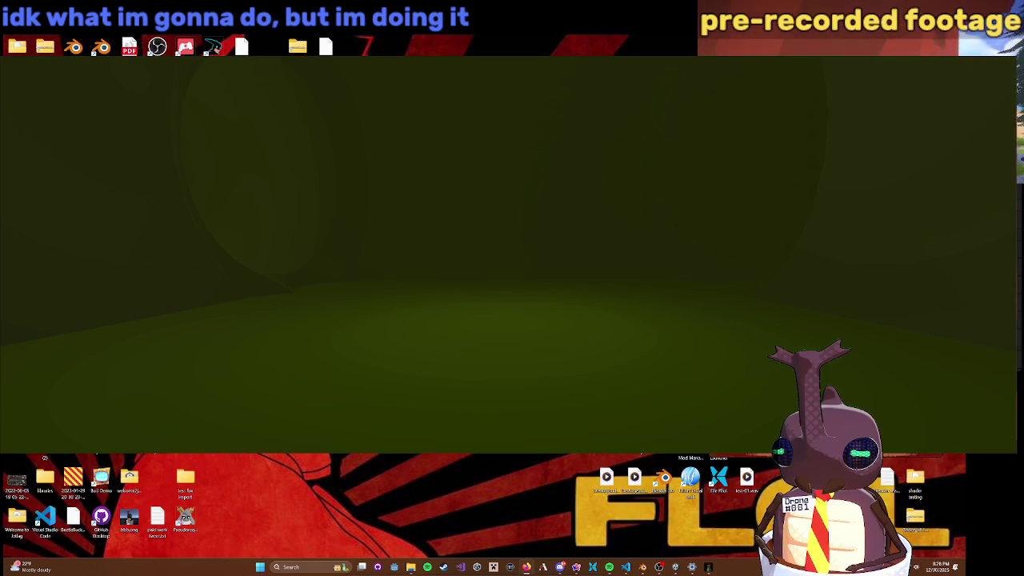
# Step: Quit the game with Alt+F4 to return to the desktop
pyautogui.hotkey('alt', 'F4')
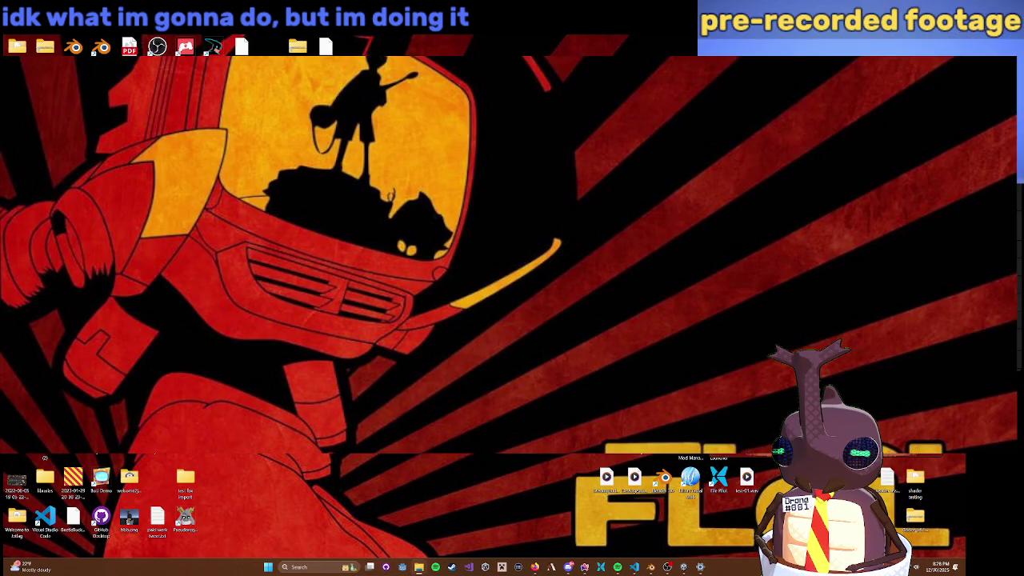